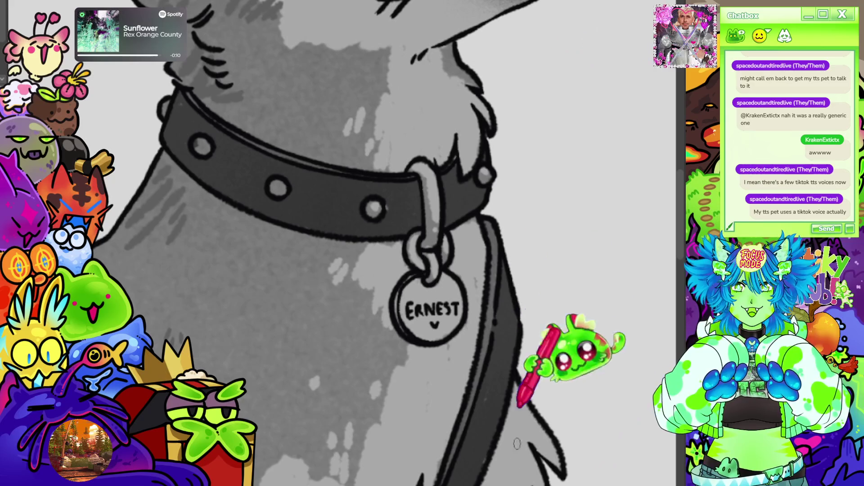
- Zoom and pan in on the dog's collar ring and rivets
{"action": "scroll", "coordinate": [468, 468], "scroll_direction": "left", "scroll_amount": 5}
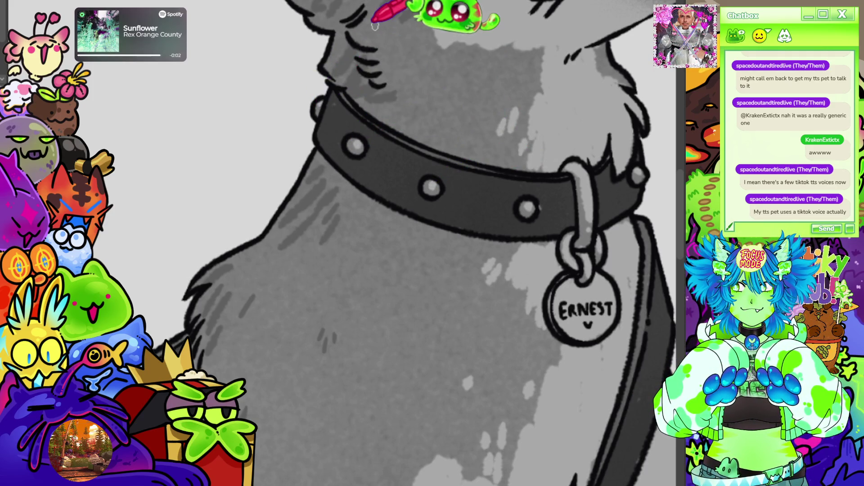
{"action": "scroll", "coordinate": [511, 115], "scroll_direction": "down", "scroll_amount": 10}
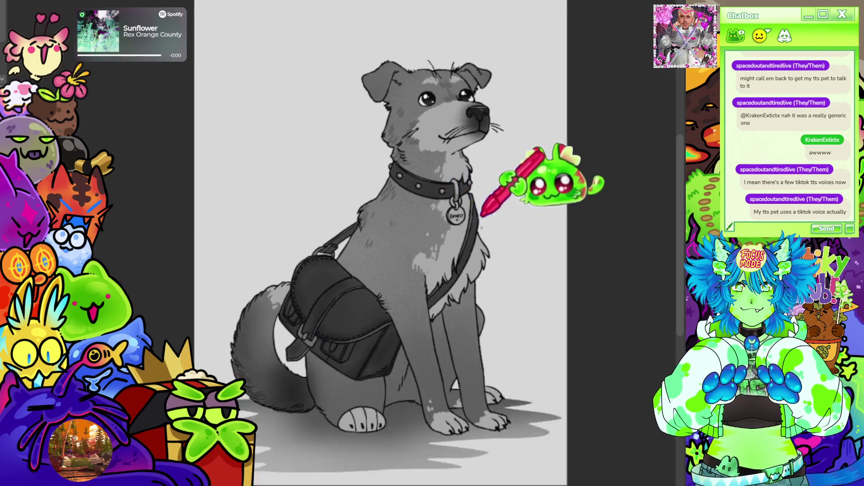
{"action": "scroll", "coordinate": [448, 212], "scroll_direction": "up", "scroll_amount": 3}
{"action": "scroll", "coordinate": [366, 387], "scroll_direction": "down", "scroll_amount": 4}
{"action": "scroll", "coordinate": [216, 279], "scroll_direction": "up", "scroll_amount": 10}
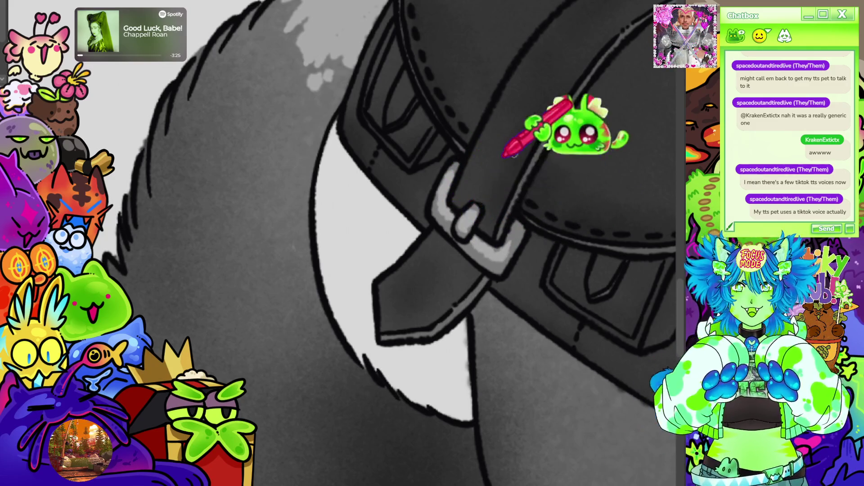
{"action": "scroll", "coordinate": [536, 139], "scroll_direction": "down", "scroll_amount": 6}
{"action": "scroll", "coordinate": [386, 180], "scroll_direction": "up", "scroll_amount": 3}
{"action": "scroll", "coordinate": [386, 180], "scroll_direction": "up", "scroll_amount": 3}
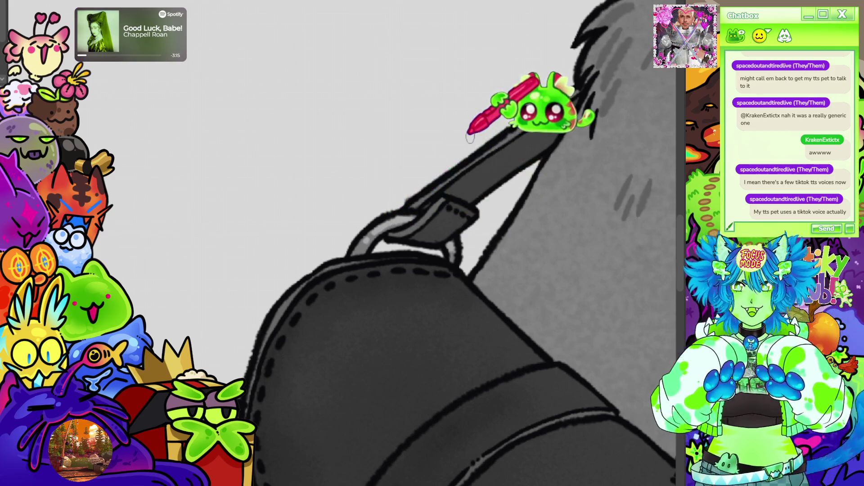
{"action": "scroll", "coordinate": [470, 137], "scroll_direction": "down", "scroll_amount": 5}
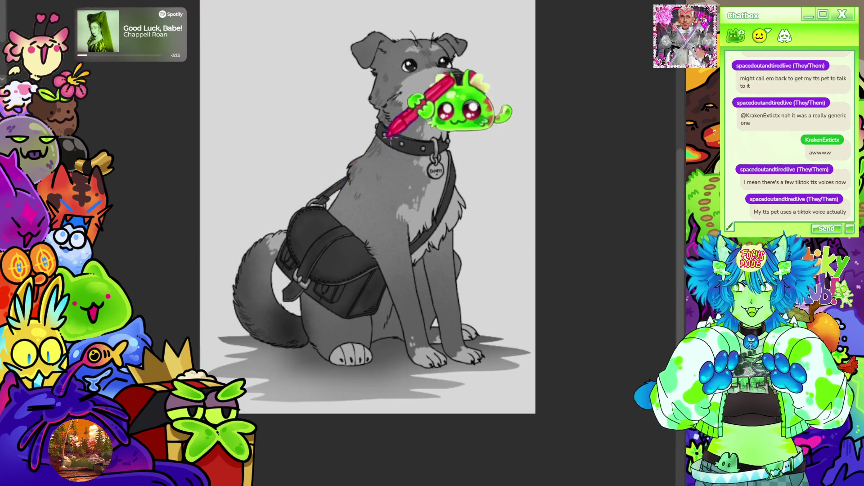
{"action": "scroll", "coordinate": [437, 149], "scroll_direction": "up", "scroll_amount": 4}
{"action": "scroll", "coordinate": [435, 174], "scroll_direction": "up", "scroll_amount": 3}
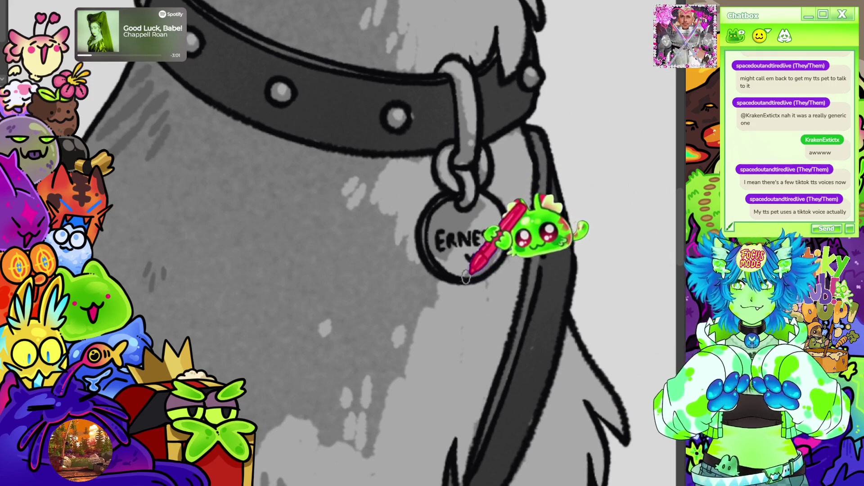
- Paint white glossy highlights on the collar ring loop, middle rivet and left rivet
{"action": "scroll", "coordinate": [517, 182], "scroll_direction": "down", "scroll_amount": 5}
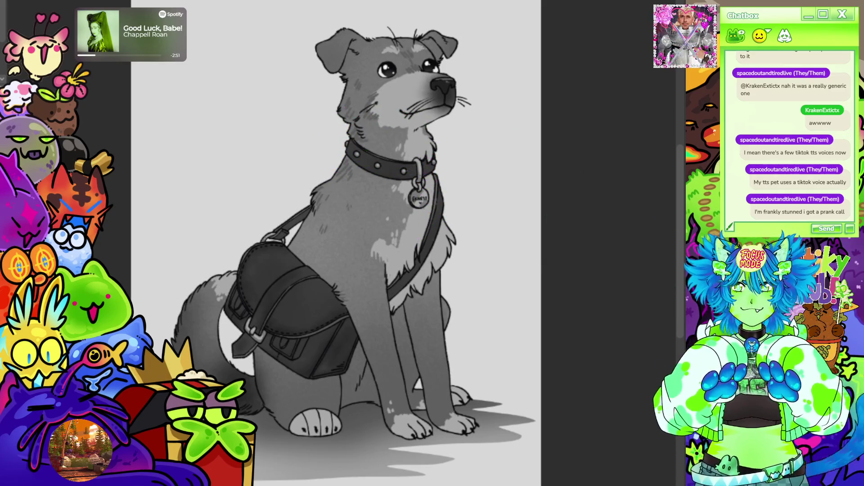
{"action": "scroll", "coordinate": [424, 180], "scroll_direction": "up", "scroll_amount": 6}
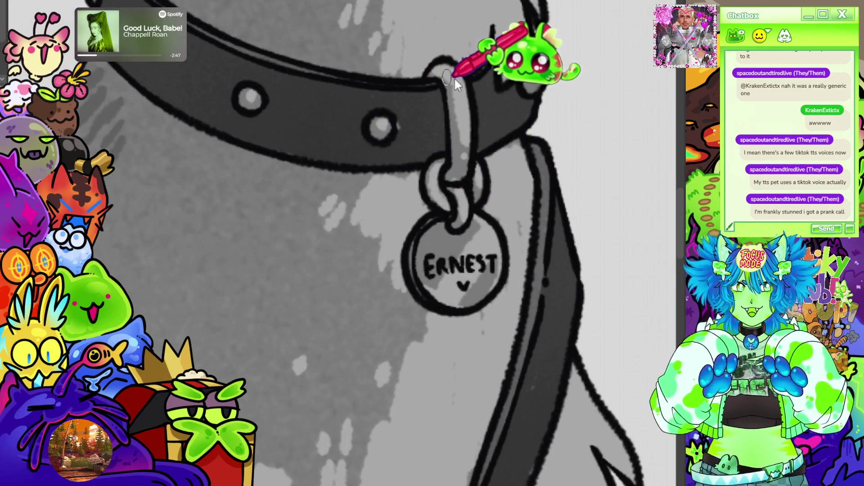
{"action": "mouse_move", "coordinate": [448, 76]}
{"action": "left_mouse_down"}
{"action": "mouse_move", "coordinate": [461, 90]}
{"action": "mouse_move", "coordinate": [464, 120]}
{"action": "left_mouse_up"}
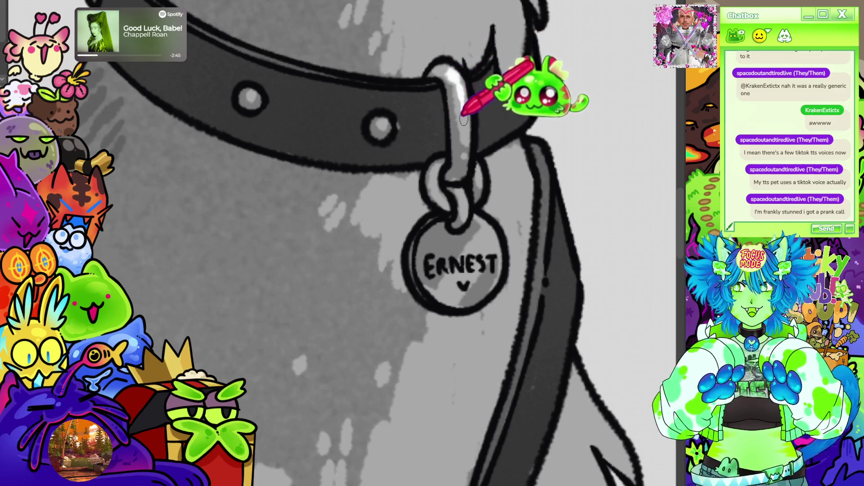
{"action": "left_click_drag", "start_coordinate": [386, 126], "coordinate": [383, 130]}
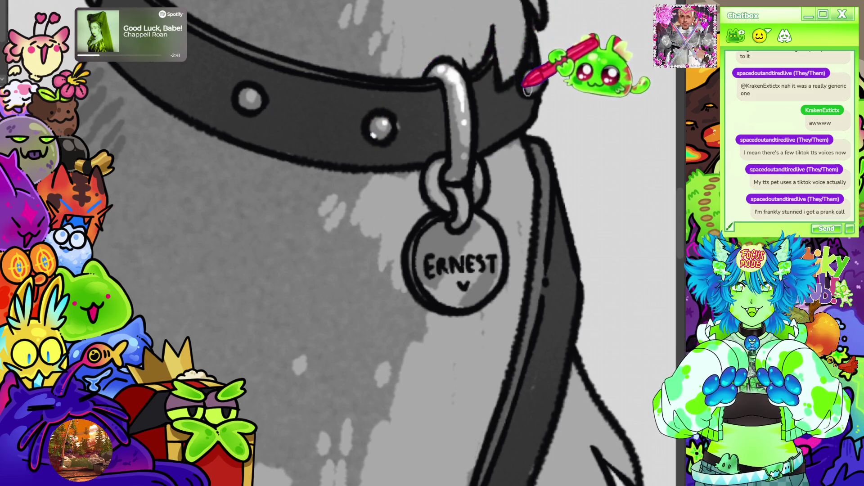
{"action": "left_click", "coordinate": [243, 105]}
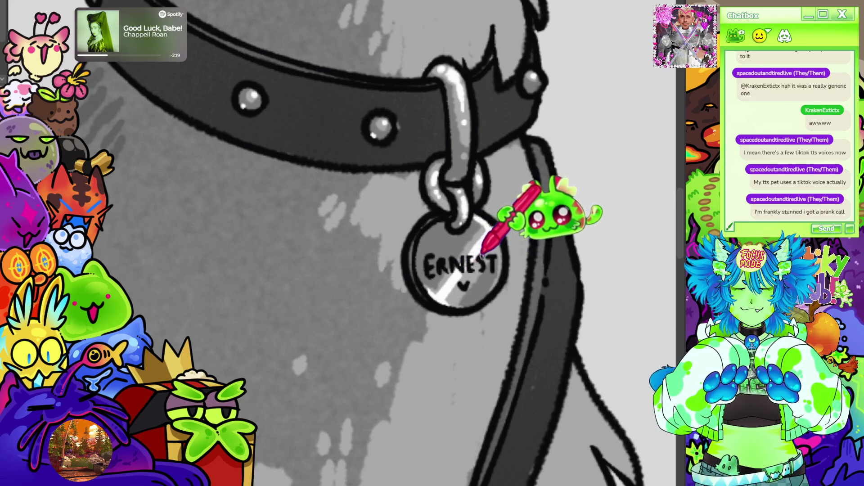
{"action": "scroll", "coordinate": [538, 185], "scroll_direction": "down", "scroll_amount": 5}
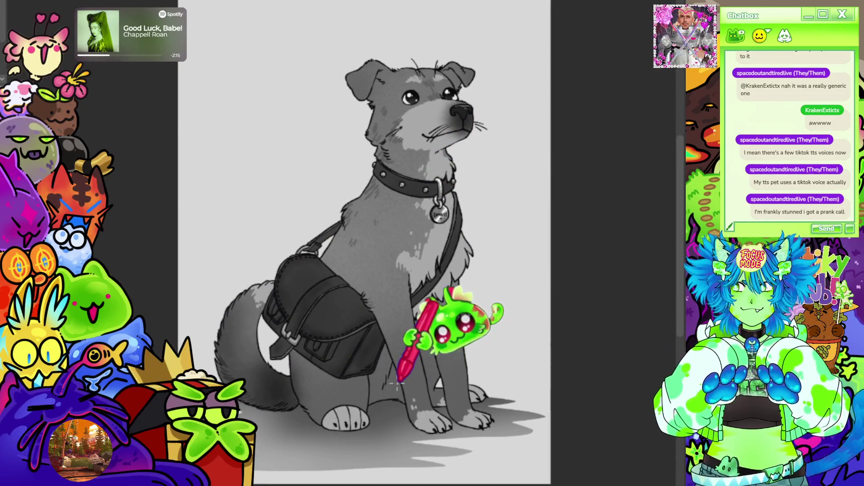
{"action": "scroll", "coordinate": [275, 351], "scroll_direction": "up", "scroll_amount": 4}
{"action": "scroll", "coordinate": [273, 350], "scroll_direction": "up", "scroll_amount": 3}
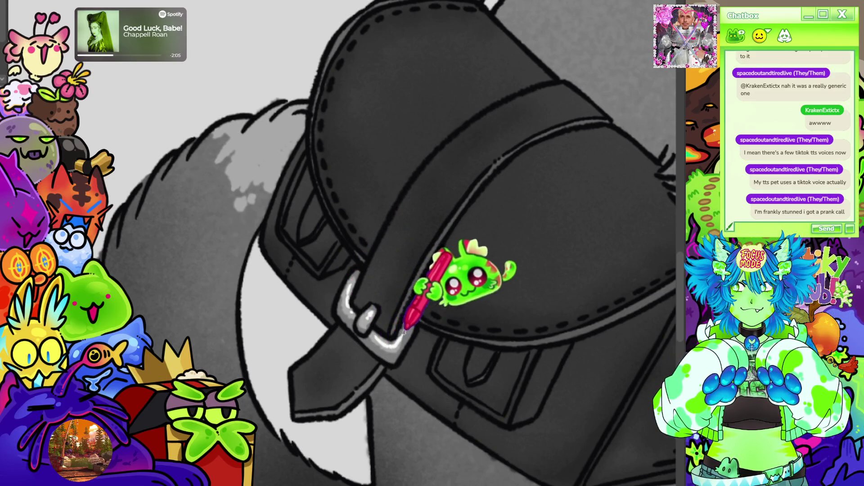
{"action": "scroll", "coordinate": [419, 276], "scroll_direction": "down", "scroll_amount": 5}
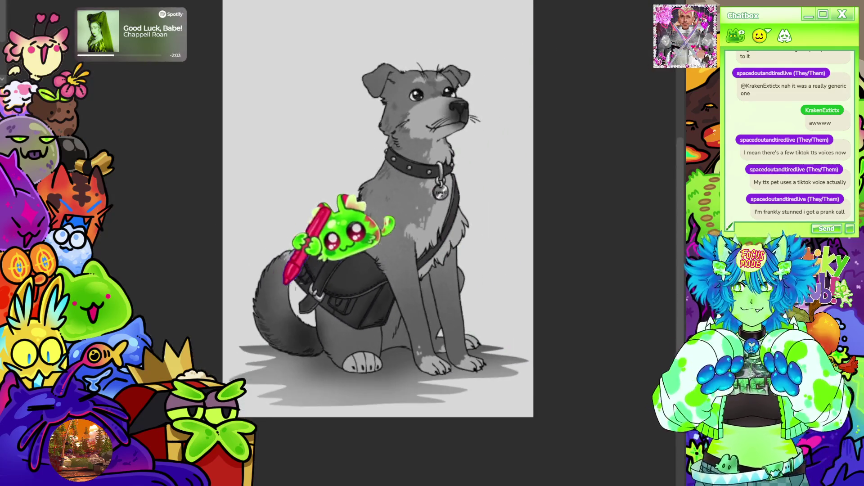
{"action": "scroll", "coordinate": [435, 165], "scroll_direction": "down", "scroll_amount": 2}
{"action": "scroll", "coordinate": [419, 148], "scroll_direction": "up", "scroll_amount": 2}
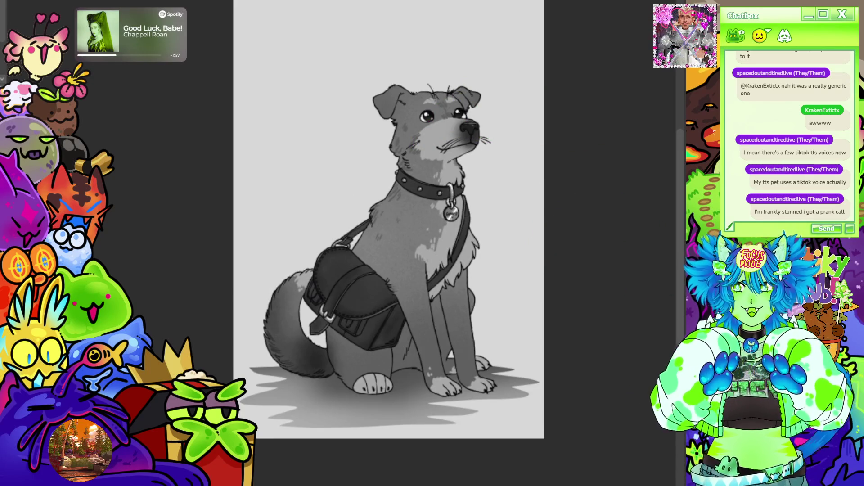
{"action": "scroll", "coordinate": [399, 81], "scroll_direction": "up", "scroll_amount": 5}
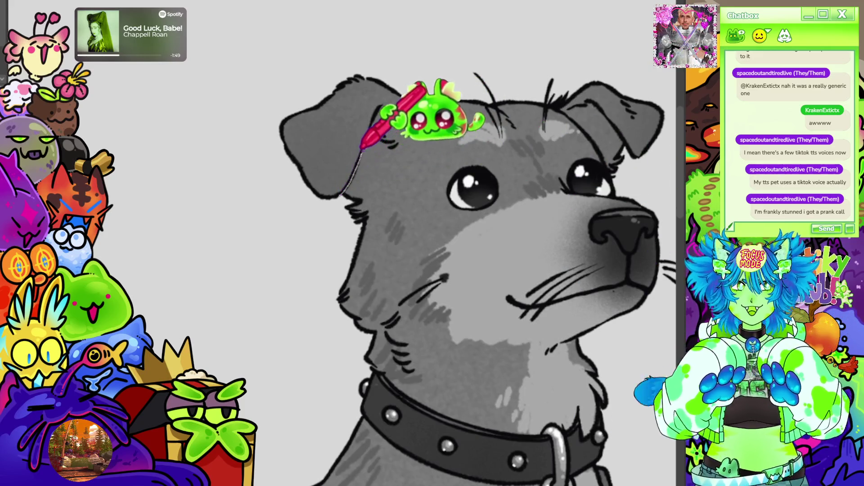
- Lasso the inner left ear and shade it darker, with a second pass using a smaller brush
{"action": "mouse_move", "coordinate": [360, 149]}
{"action": "left_mouse_down"}
{"action": "mouse_move", "coordinate": [375, 113]}
{"action": "mouse_move", "coordinate": [410, 117]}
{"action": "mouse_move", "coordinate": [391, 144]}
{"action": "mouse_move", "coordinate": [373, 207]}
{"action": "mouse_move", "coordinate": [360, 219]}
{"action": "mouse_move", "coordinate": [405, 198]}
{"action": "mouse_move", "coordinate": [412, 131]}
{"action": "mouse_move", "coordinate": [390, 123]}
{"action": "left_mouse_up"}
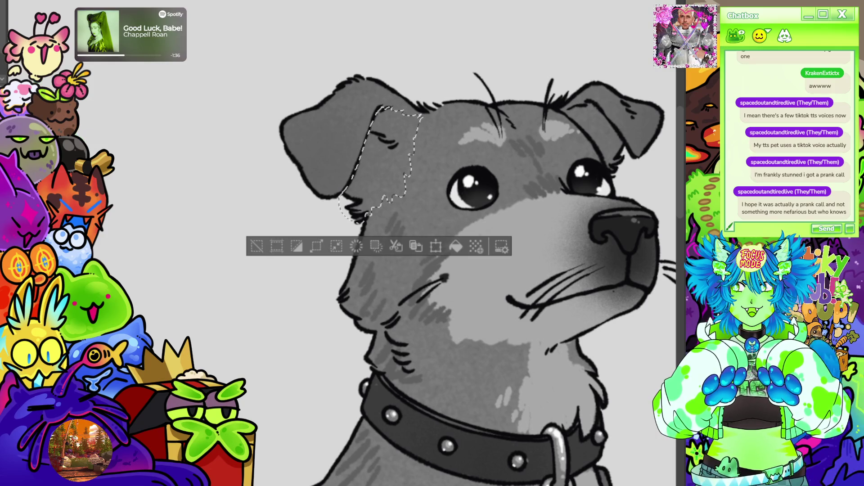
{"action": "mouse_move", "coordinate": [414, 126]}
{"action": "left_mouse_down"}
{"action": "mouse_move", "coordinate": [366, 164]}
{"action": "mouse_move", "coordinate": [396, 144]}
{"action": "mouse_move", "coordinate": [415, 176]}
{"action": "left_mouse_up"}
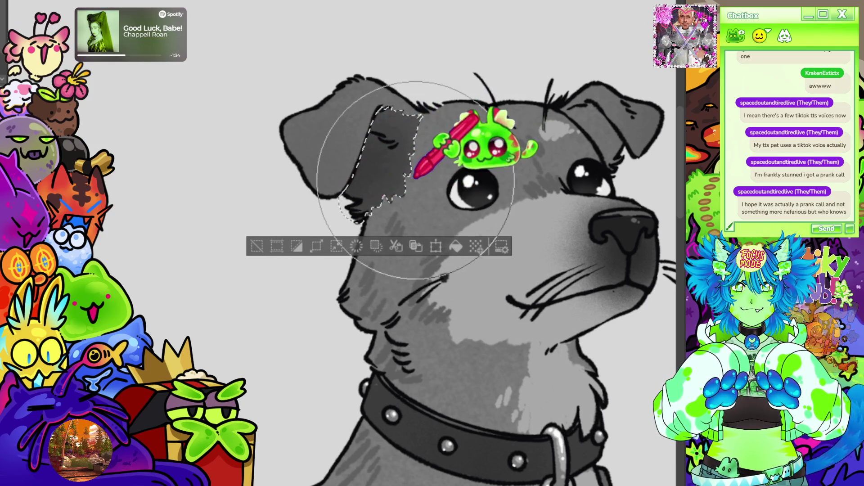
{"action": "key", "text": "ctrl+d"}
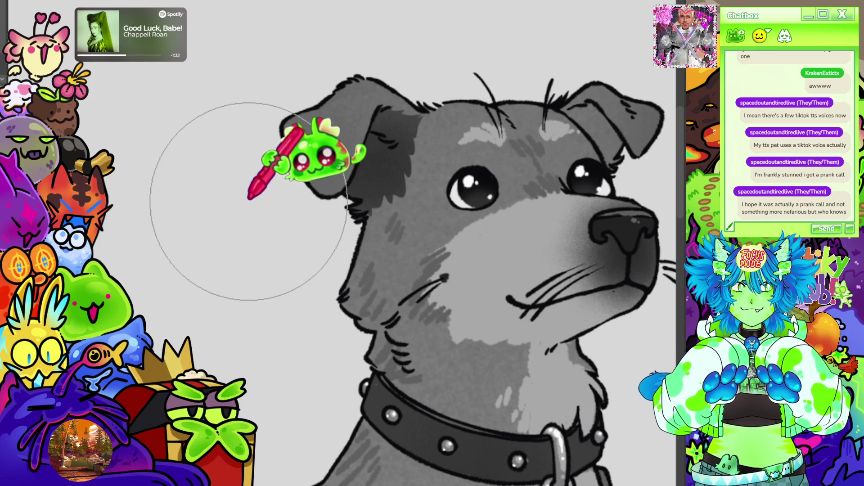
{"action": "key", "text": "ctrl+minus"}
{"action": "key", "text": "ctrl+minus"}
{"action": "key", "text": "ctrl+minus"}
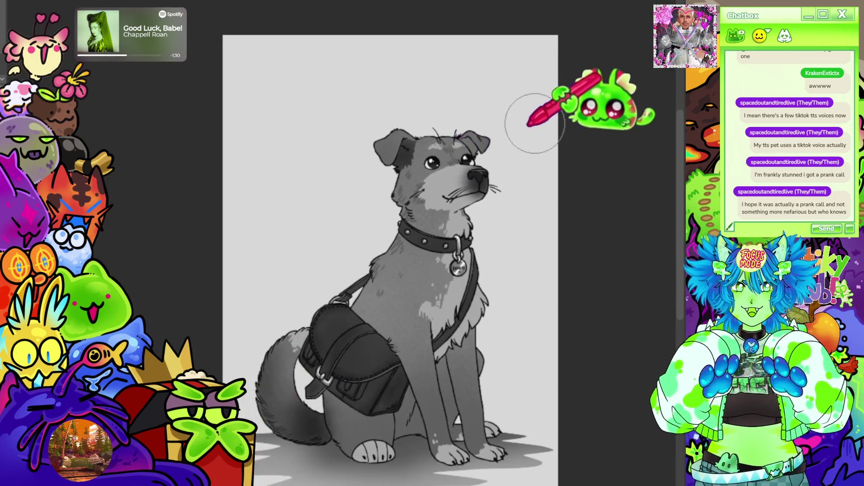
{"action": "key", "text": "ctrl+plus"}
{"action": "key", "text": "ctrl+plus"}
{"action": "key", "text": "ctrl+plus"}
{"action": "key", "text": "ctrl+shift+d"}
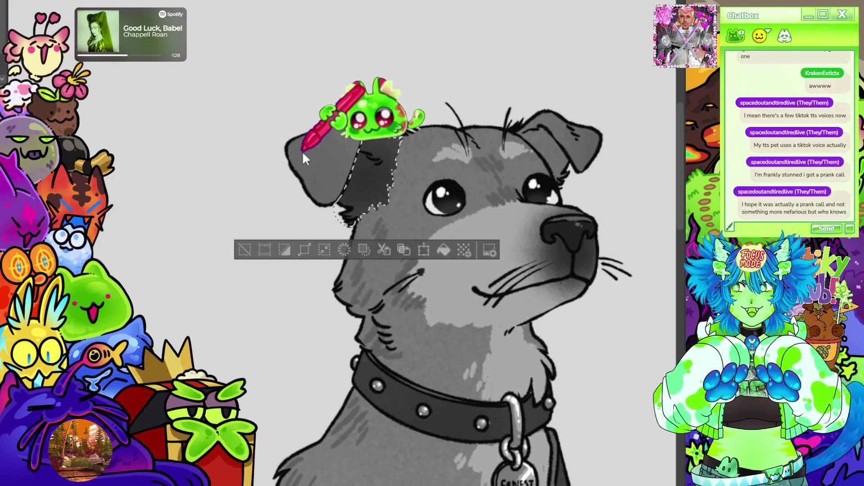
{"action": "key", "text": "bracketleft"}
{"action": "key", "text": "bracketleft"}
{"action": "key", "text": "bracketleft"}
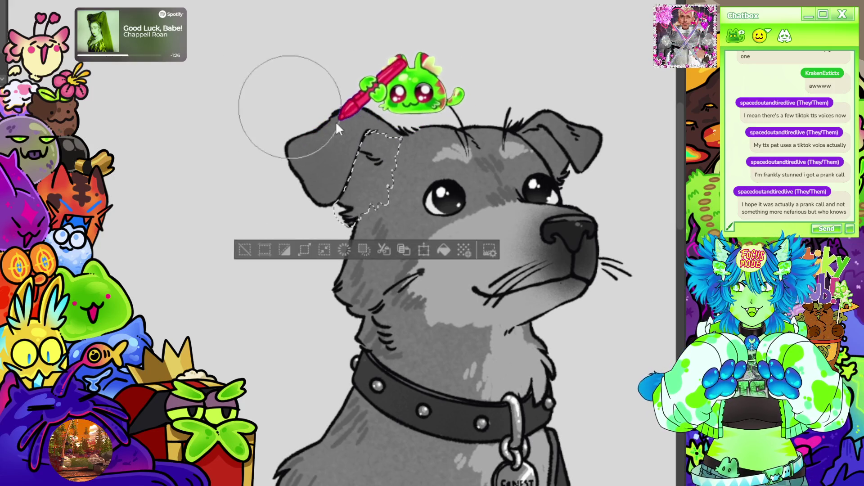
{"action": "mouse_move", "coordinate": [369, 112]}
{"action": "left_mouse_down"}
{"action": "mouse_move", "coordinate": [355, 171]}
{"action": "mouse_move", "coordinate": [369, 108]}
{"action": "left_mouse_up"}
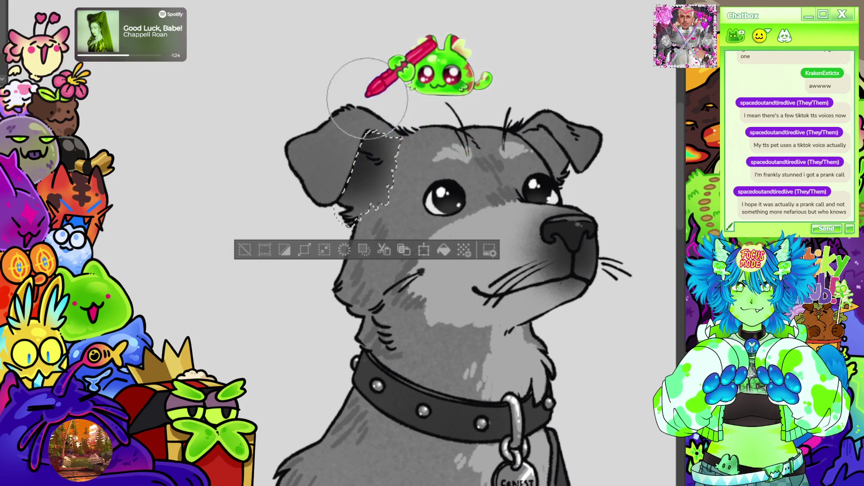
{"action": "key", "text": "ctrl+d"}
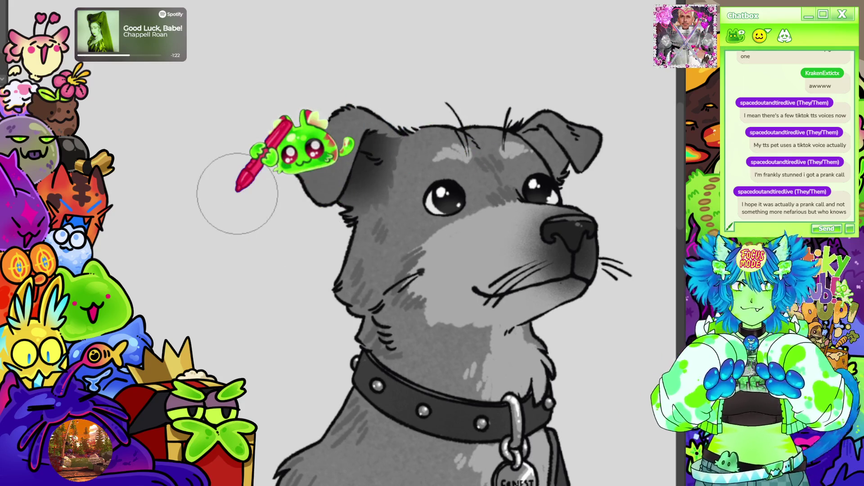
- Lasso the inner right ear, return to the brush, then clear the selection
{"action": "mouse_move", "coordinate": [546, 107]}
{"action": "left_mouse_down"}
{"action": "mouse_move", "coordinate": [555, 154]}
{"action": "mouse_move", "coordinate": [519, 132]}
{"action": "left_mouse_up"}
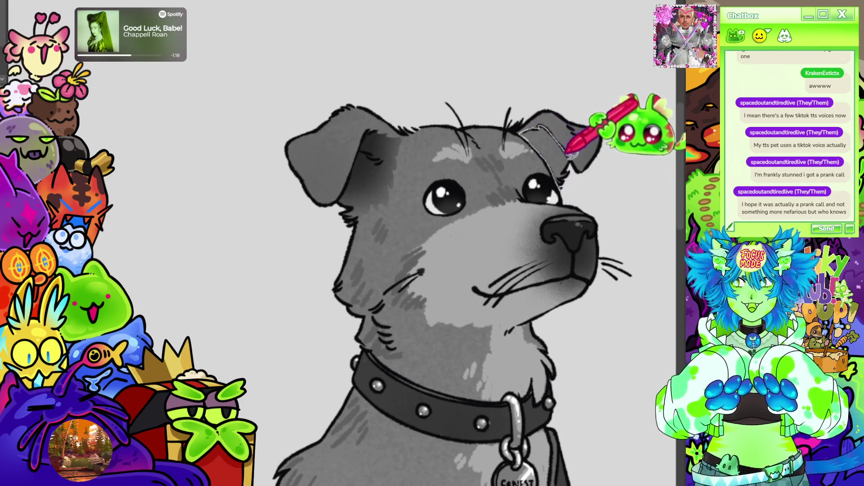
{"action": "left_click_drag", "start_coordinate": [572, 189], "coordinate": [570, 189]}
{"action": "key", "text": "b"}
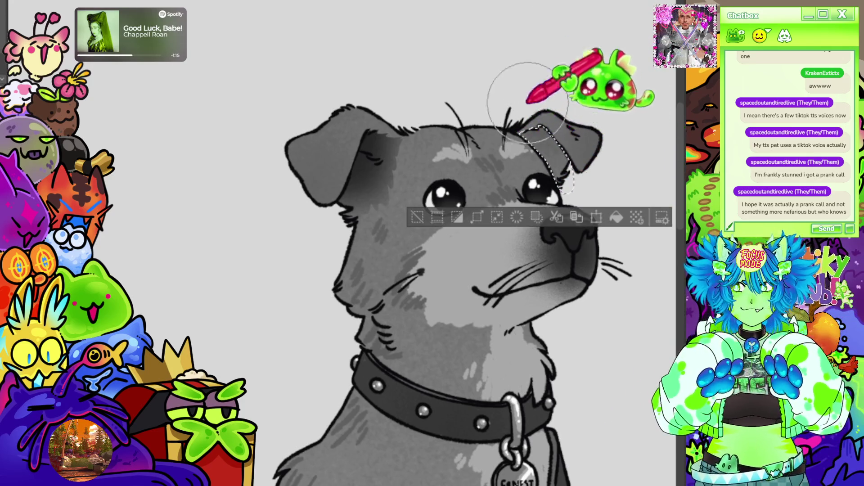
{"action": "key", "text": "ctrl+d"}
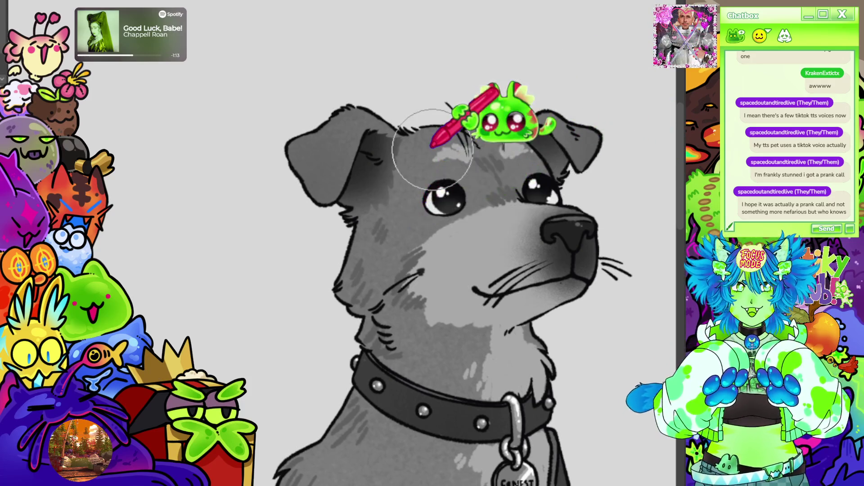
{"action": "scroll", "coordinate": [433, 149], "scroll_direction": "down", "scroll_amount": 6}
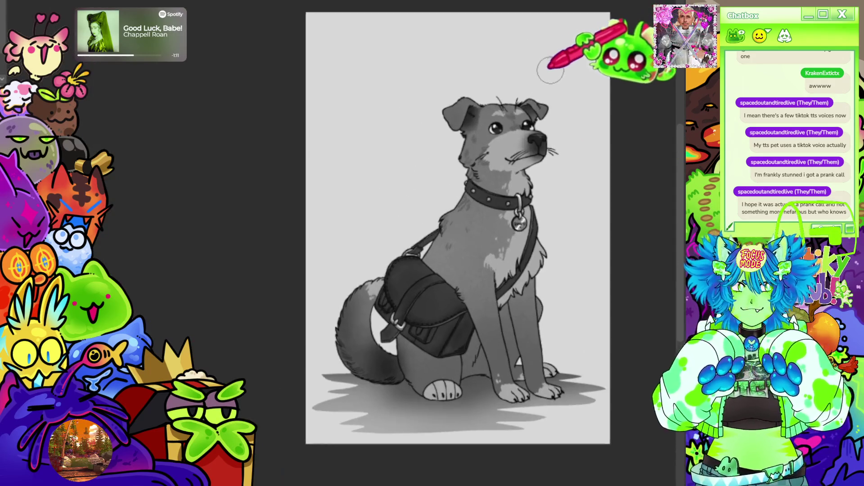
{"action": "scroll", "coordinate": [578, 73], "scroll_direction": "up", "scroll_amount": 6}
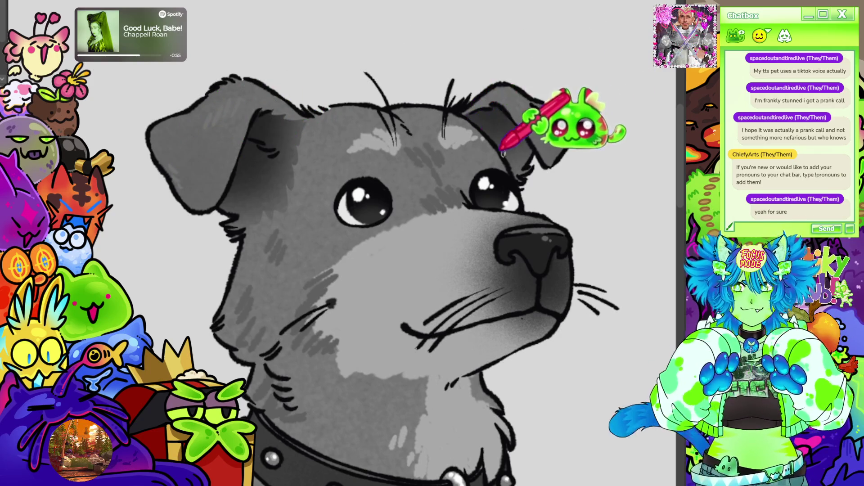
{"action": "scroll", "coordinate": [521, 136], "scroll_direction": "down", "scroll_amount": 5}
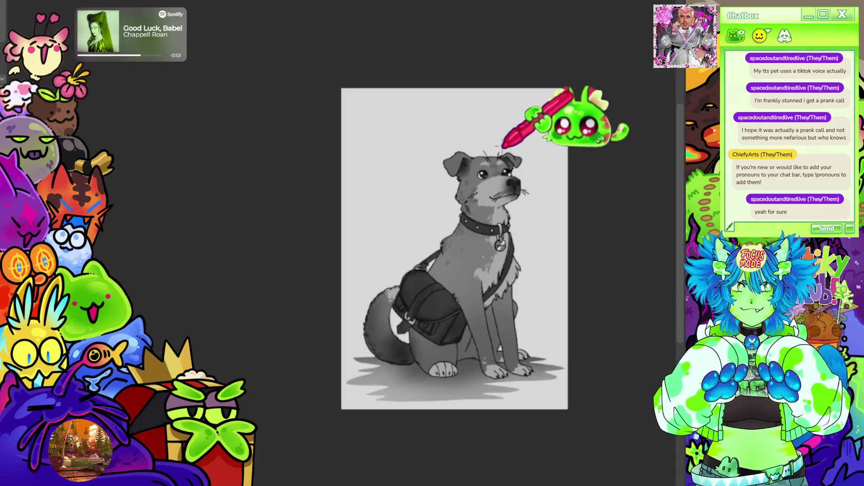
{"action": "scroll", "coordinate": [493, 264], "scroll_direction": "up", "scroll_amount": 2}
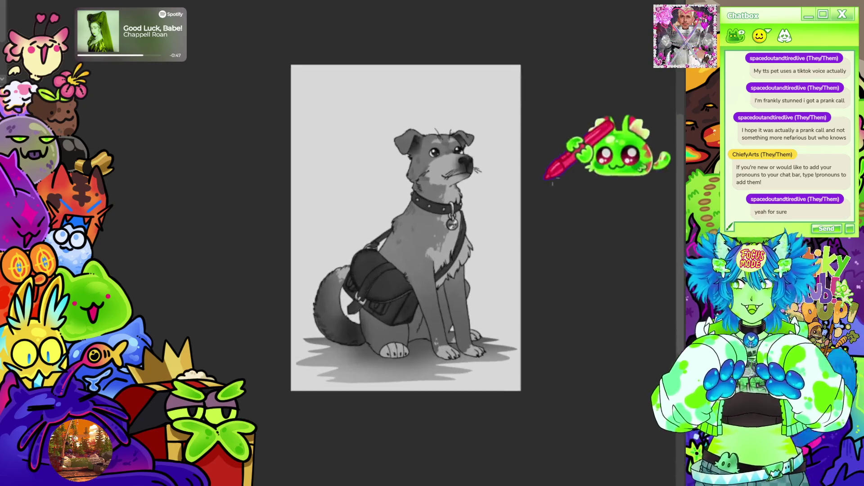
{"action": "scroll", "coordinate": [392, 163], "scroll_direction": "up", "scroll_amount": 2}
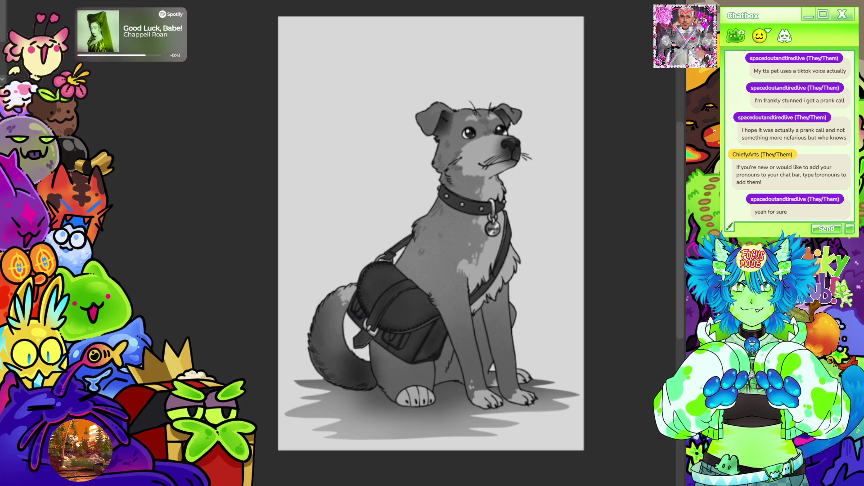
{"action": "mouse_move", "coordinate": [432, 233]}
{"action": "left_mouse_down"}
{"action": "mouse_move", "coordinate": [375, 47]}
{"action": "mouse_move", "coordinate": [345, 61]}
{"action": "left_mouse_up"}
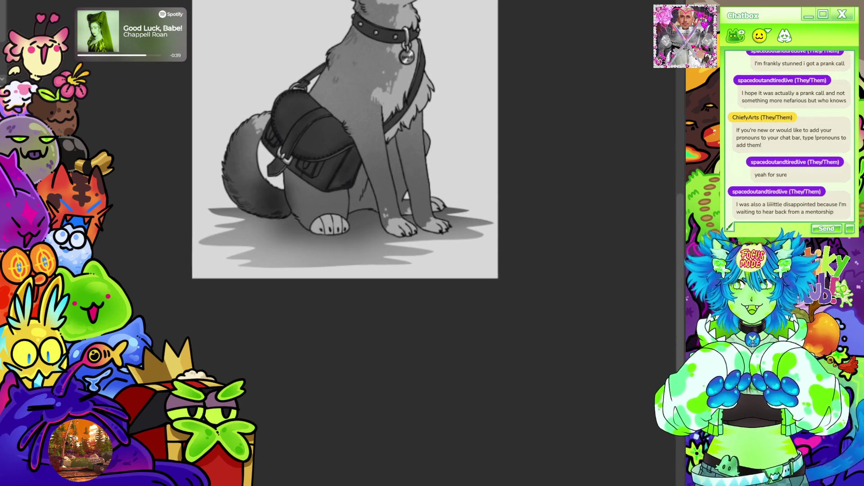
- Handwrite a signature below the dog's shadow and dot its i
{"action": "scroll", "coordinate": [495, 229], "scroll_direction": "up", "scroll_amount": 5}
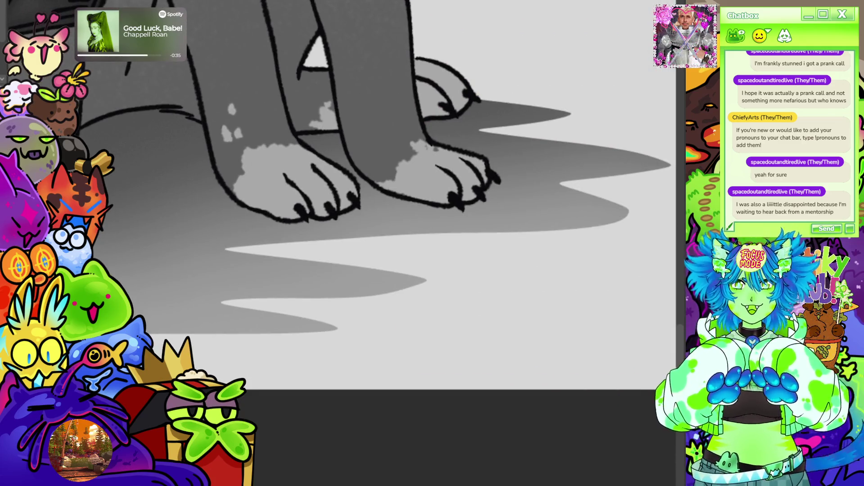
{"action": "scroll", "coordinate": [275, 225], "scroll_direction": "down", "scroll_amount": 2}
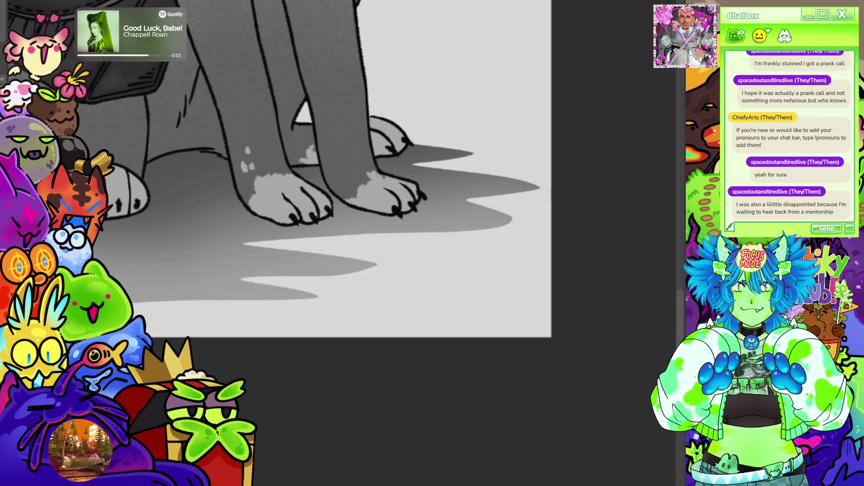
{"action": "scroll", "coordinate": [315, 180], "scroll_direction": "left", "scroll_amount": 3}
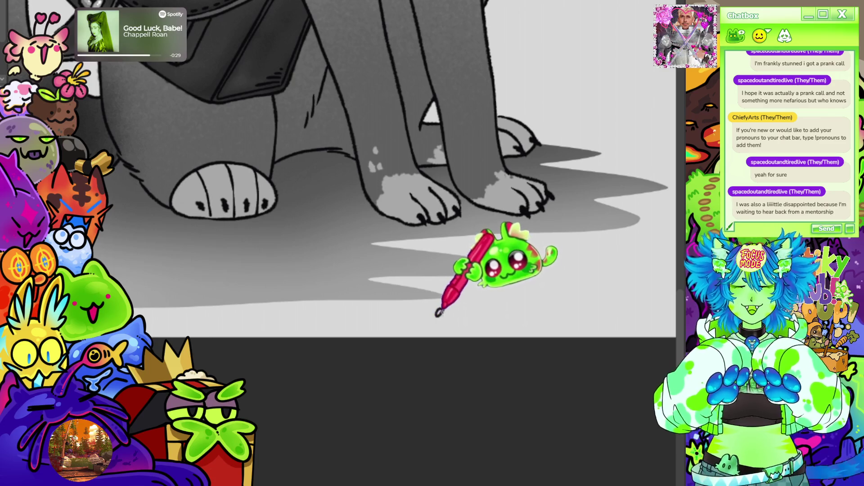
{"action": "mouse_move", "coordinate": [432, 324]}
{"action": "left_mouse_down"}
{"action": "mouse_move", "coordinate": [445, 309]}
{"action": "mouse_move", "coordinate": [496, 311]}
{"action": "mouse_move", "coordinate": [503, 325]}
{"action": "mouse_move", "coordinate": [524, 310]}
{"action": "mouse_move", "coordinate": [551, 317]}
{"action": "left_mouse_up"}
{"action": "left_click", "coordinate": [465, 302]}
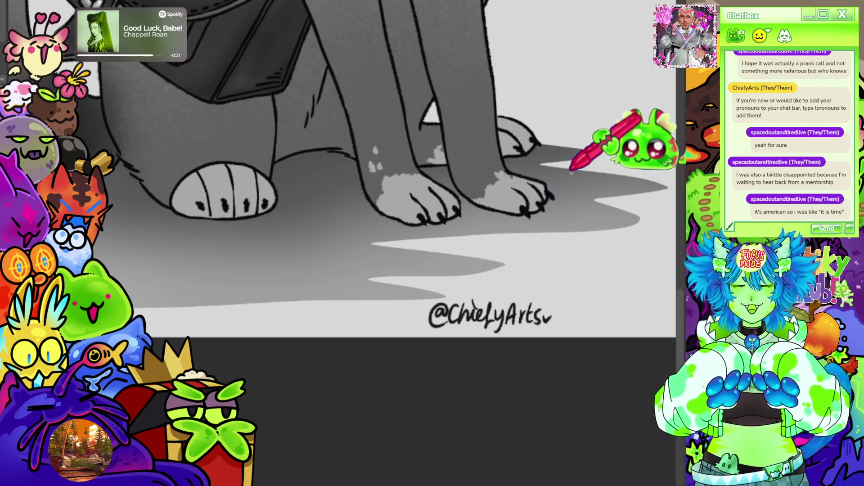
- Lasso the signature to adjust it, deselect, and fit the whole canvas to the window
{"action": "scroll", "coordinate": [504, 347], "scroll_direction": "down", "scroll_amount": 3}
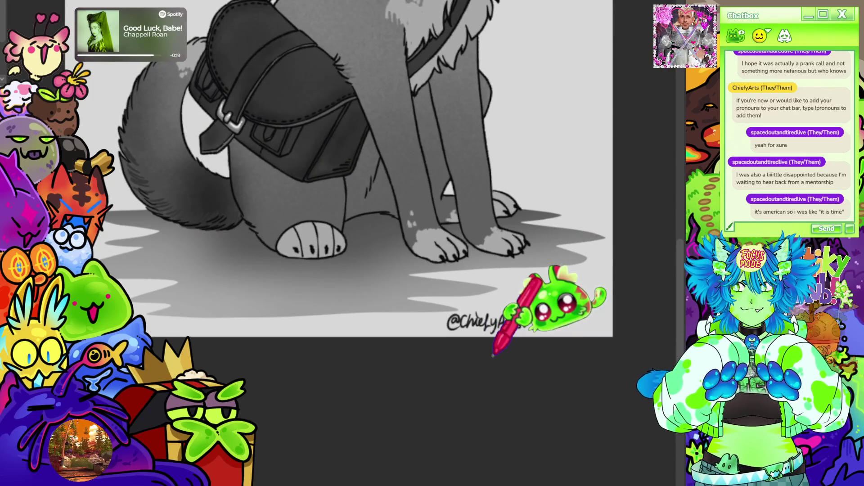
{"action": "scroll", "coordinate": [498, 360], "scroll_direction": "down", "scroll_amount": 3}
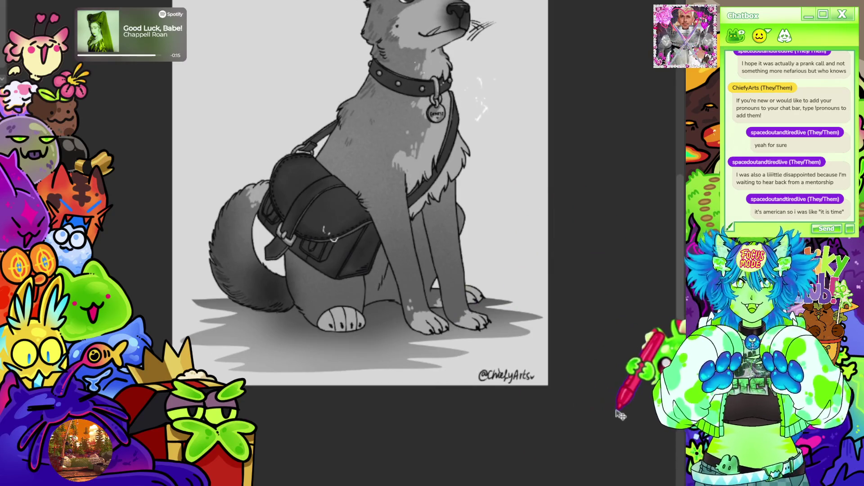
{"action": "mouse_move", "coordinate": [511, 358]}
{"action": "left_mouse_down"}
{"action": "mouse_move", "coordinate": [490, 370]}
{"action": "mouse_move", "coordinate": [513, 358]}
{"action": "mouse_move", "coordinate": [565, 362]}
{"action": "left_mouse_up"}
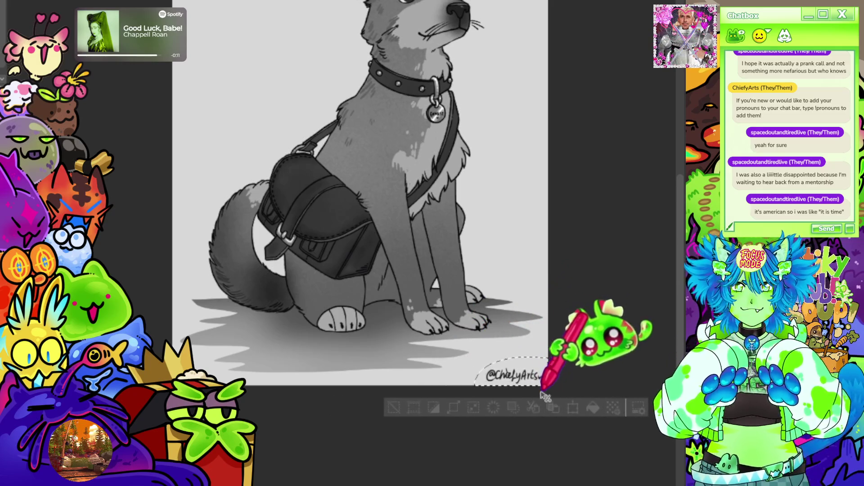
{"action": "left_click", "coordinate": [394, 407]}
{"action": "key", "text": "ctrl+0"}
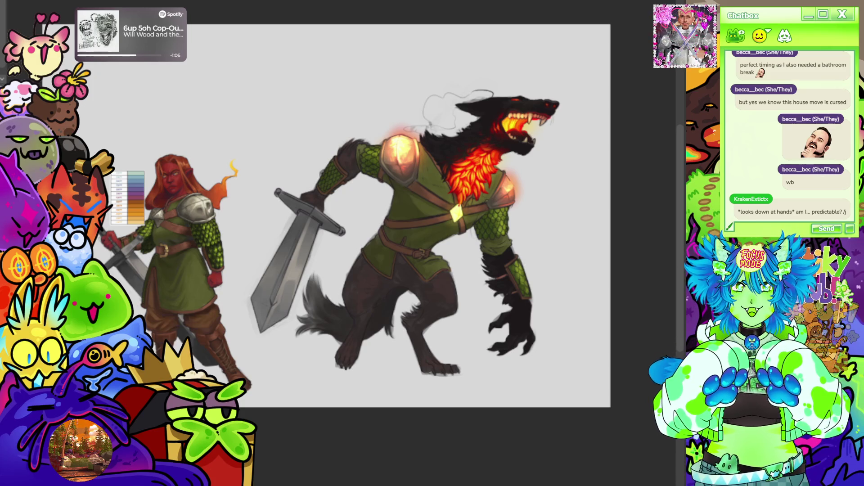
{"action": "scroll", "coordinate": [599, 210], "scroll_direction": "down", "scroll_amount": 2}
{"action": "scroll", "coordinate": [599, 209], "scroll_direction": "up", "scroll_amount": 4}
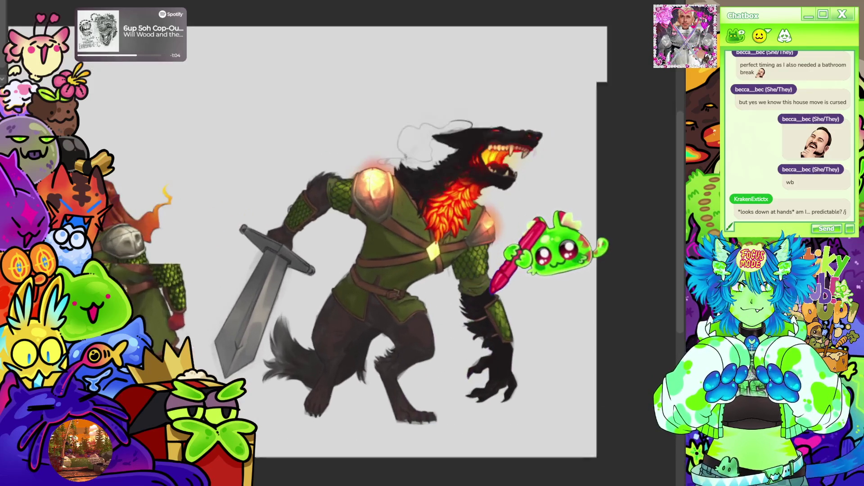
{"action": "scroll", "coordinate": [599, 210], "scroll_direction": "down", "scroll_amount": 2}
{"action": "scroll", "coordinate": [517, 206], "scroll_direction": "up", "scroll_amount": 1}
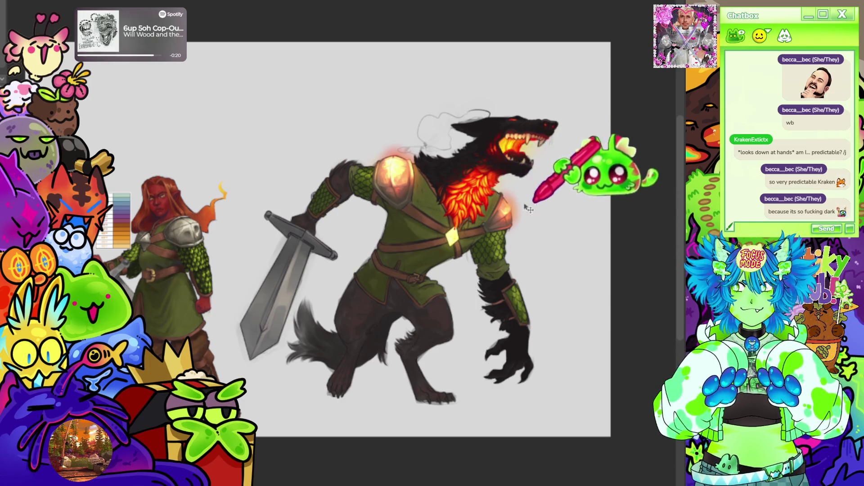
{"action": "scroll", "coordinate": [518, 225], "scroll_direction": "down", "scroll_amount": 1}
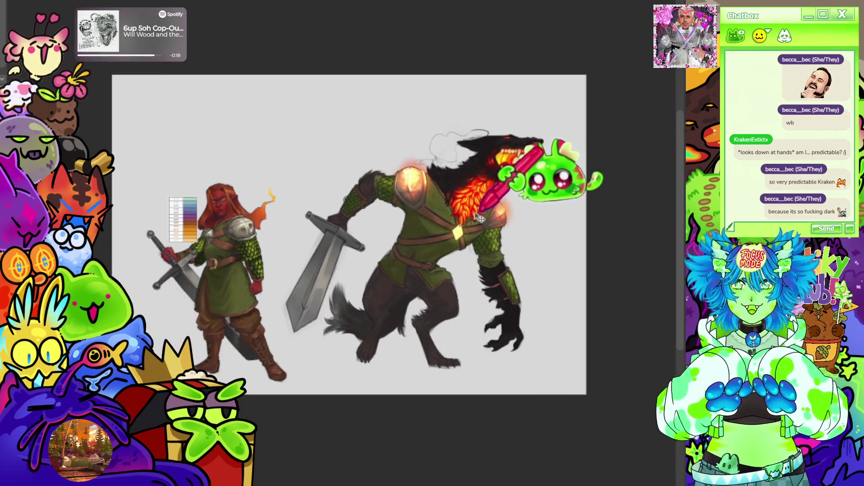
{"action": "scroll", "coordinate": [563, 211], "scroll_direction": "up", "scroll_amount": 2}
{"action": "scroll", "coordinate": [580, 189], "scroll_direction": "down", "scroll_amount": 2}
{"action": "scroll", "coordinate": [542, 180], "scroll_direction": "up", "scroll_amount": 1}
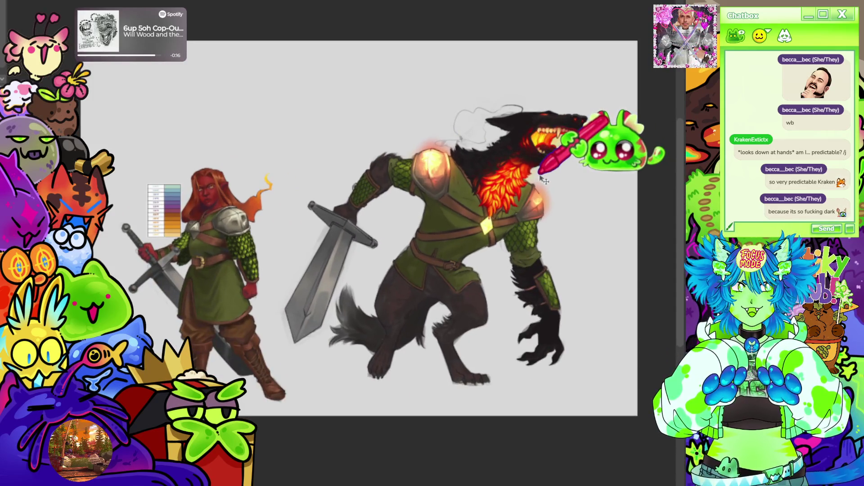
{"action": "scroll", "coordinate": [513, 189], "scroll_direction": "up", "scroll_amount": 1}
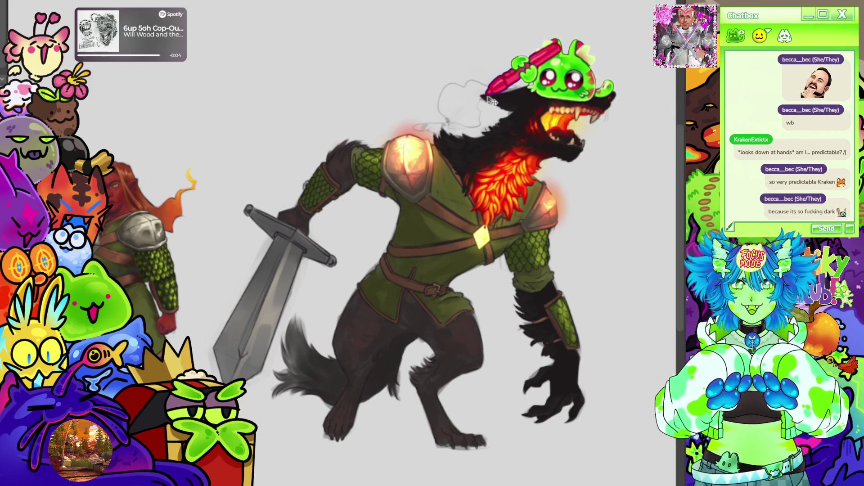
{"action": "scroll", "coordinate": [493, 101], "scroll_direction": "up", "scroll_amount": 5}
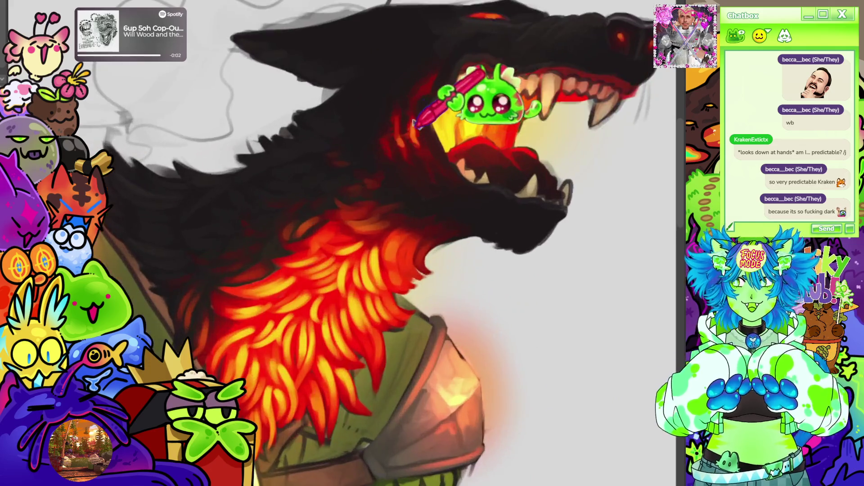
{"action": "scroll", "coordinate": [416, 124], "scroll_direction": "up", "scroll_amount": 5}
{"action": "scroll", "coordinate": [418, 130], "scroll_direction": "down", "scroll_amount": 3}
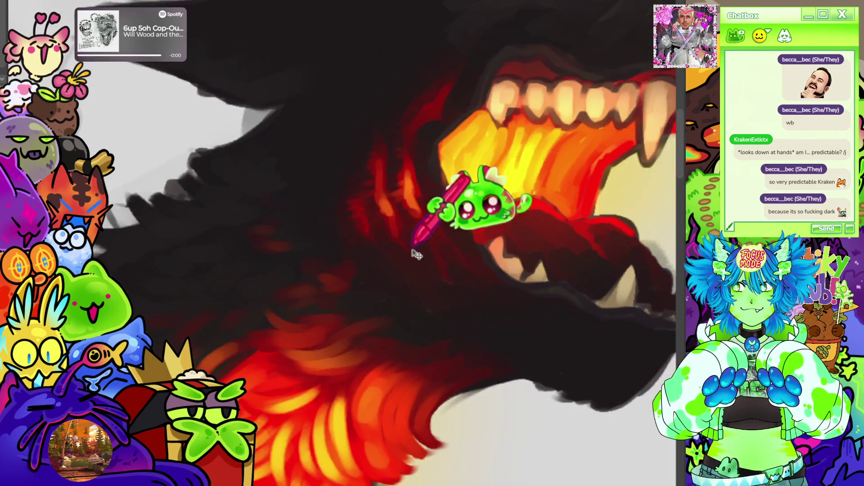
{"action": "scroll", "coordinate": [486, 132], "scroll_direction": "down", "scroll_amount": 3}
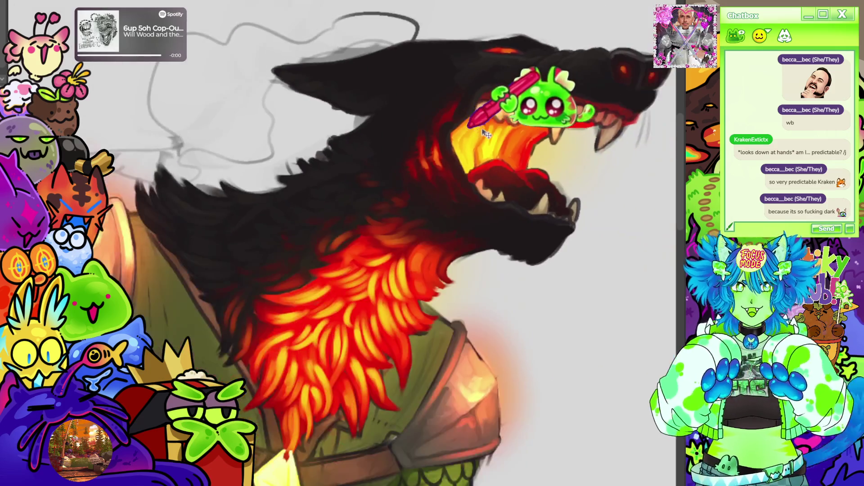
{"action": "scroll", "coordinate": [486, 133], "scroll_direction": "down", "scroll_amount": 2}
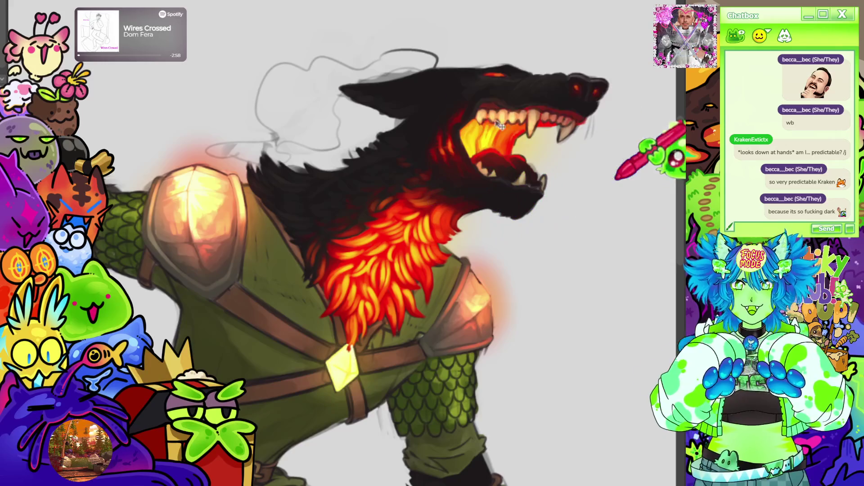
{"action": "scroll", "coordinate": [578, 125], "scroll_direction": "down", "scroll_amount": 5}
{"action": "scroll", "coordinate": [578, 203], "scroll_direction": "up", "scroll_amount": 4}
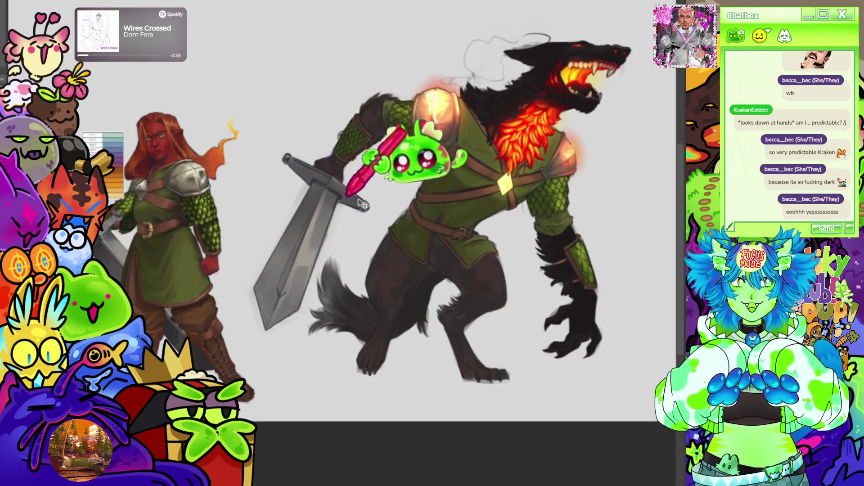
{"action": "scroll", "coordinate": [369, 211], "scroll_direction": "down", "scroll_amount": 2}
{"action": "scroll", "coordinate": [370, 211], "scroll_direction": "up", "scroll_amount": 2}
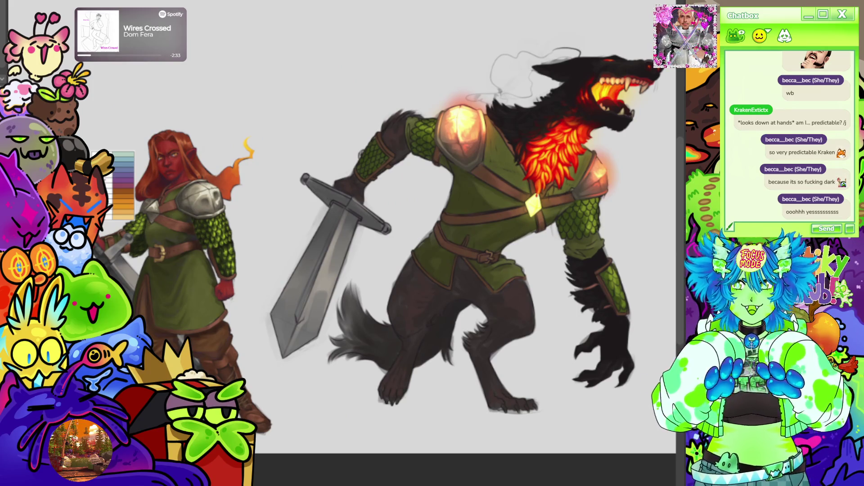
{"action": "key", "text": "ctrl+z"}
{"action": "key", "text": "ctrl+y"}
{"action": "key", "text": "ctrl+z"}
{"action": "key", "text": "ctrl+y"}
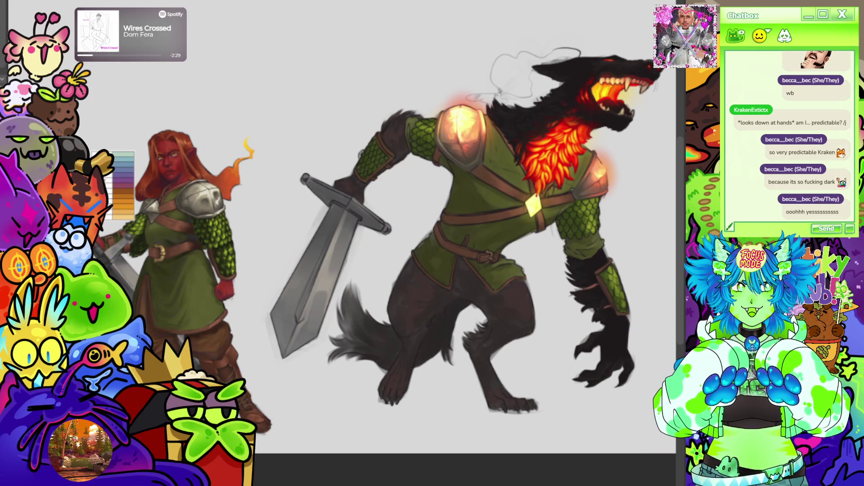
{"action": "key", "text": "ctrl+z"}
{"action": "key", "text": "ctrl+y"}
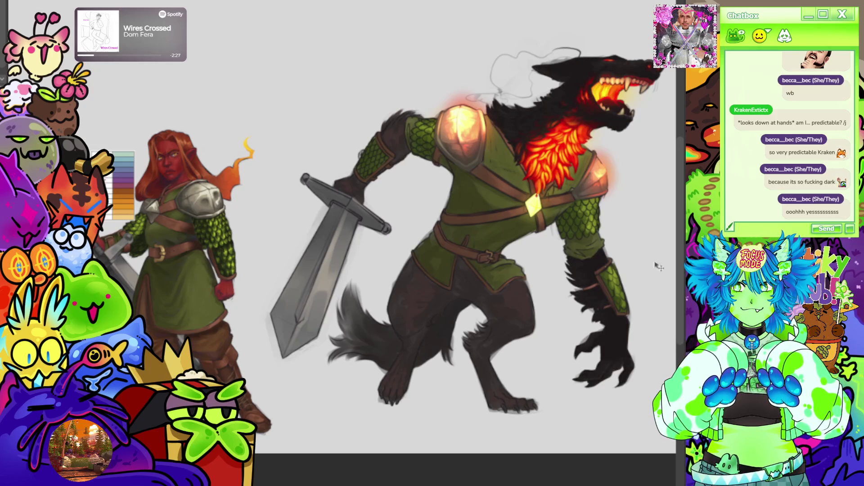
{"action": "scroll", "coordinate": [658, 266], "scroll_direction": "down", "scroll_amount": 2}
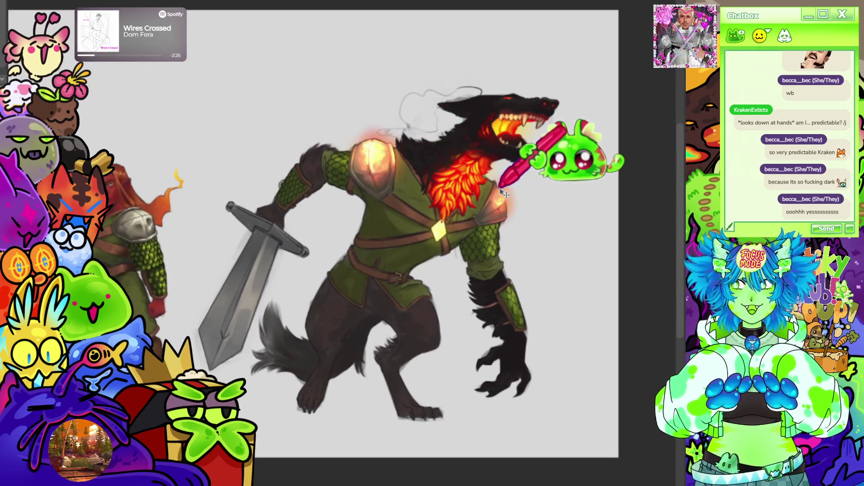
{"action": "left_click_drag", "start_coordinate": [504, 194], "coordinate": [552, 185]}
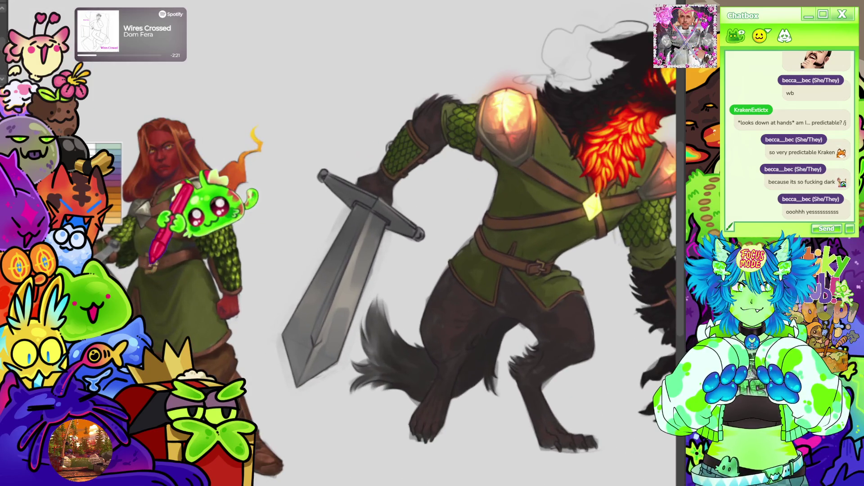
{"action": "scroll", "coordinate": [197, 243], "scroll_direction": "up", "scroll_amount": 5}
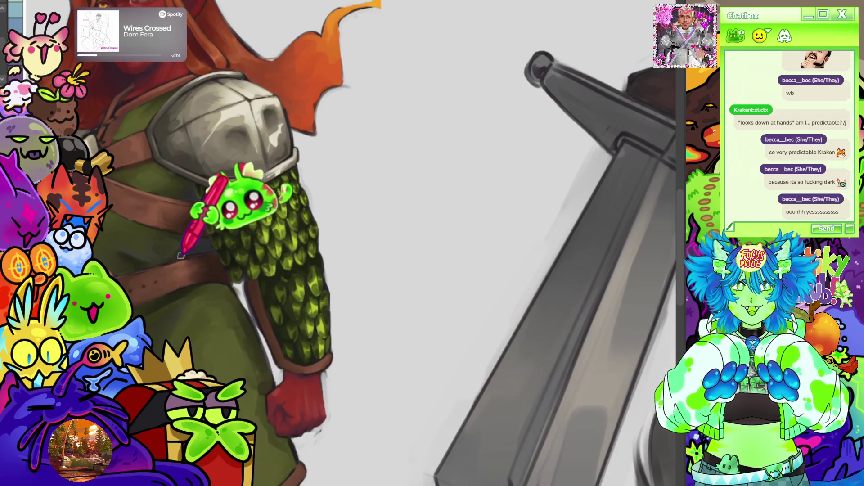
{"action": "key", "text": "ctrl+0"}
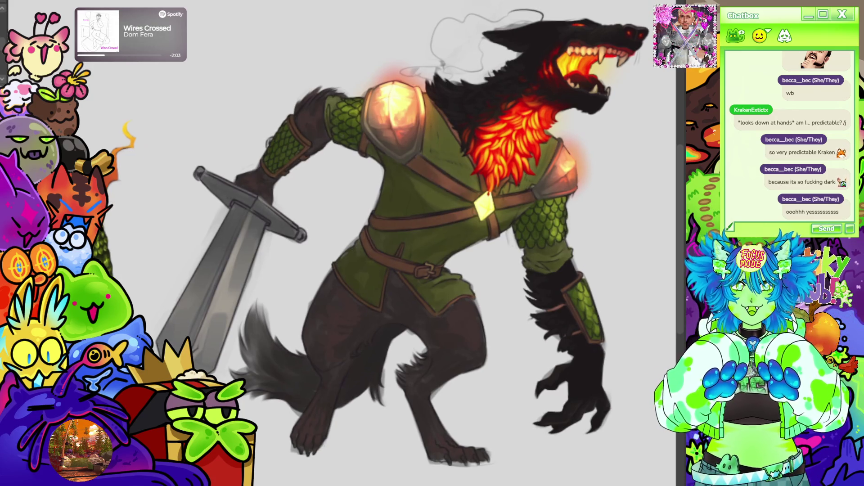
{"action": "scroll", "coordinate": [342, 164], "scroll_direction": "up", "scroll_amount": 2}
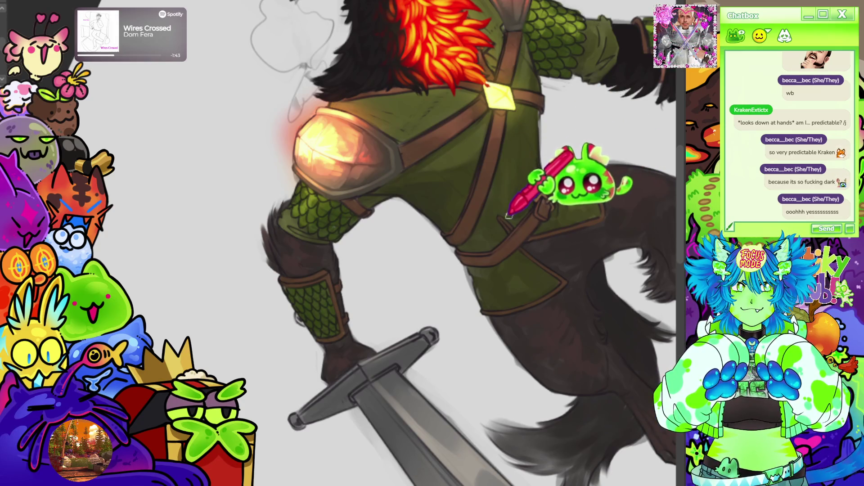
{"action": "scroll", "coordinate": [531, 183], "scroll_direction": "down", "scroll_amount": 5}
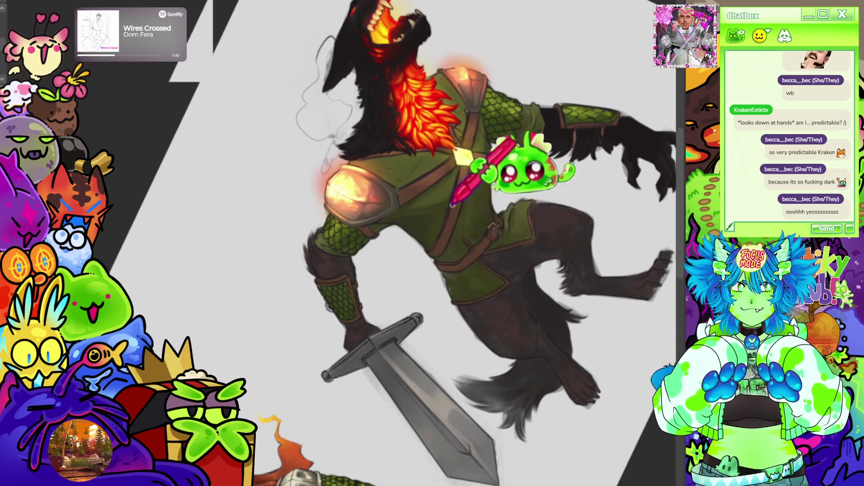
{"action": "scroll", "coordinate": [531, 183], "scroll_direction": "up", "scroll_amount": 3}
{"action": "scroll", "coordinate": [439, 229], "scroll_direction": "down", "scroll_amount": 2}
{"action": "scroll", "coordinate": [507, 191], "scroll_direction": "up", "scroll_amount": 3}
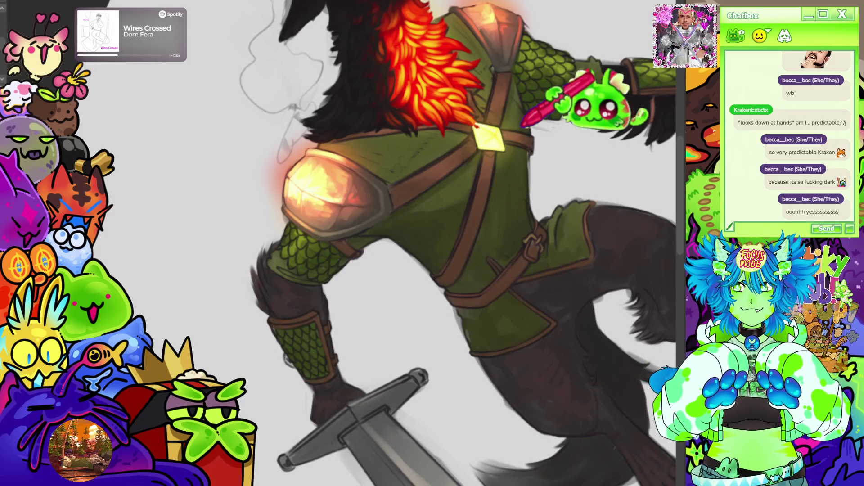
{"action": "scroll", "coordinate": [450, 176], "scroll_direction": "down", "scroll_amount": 3}
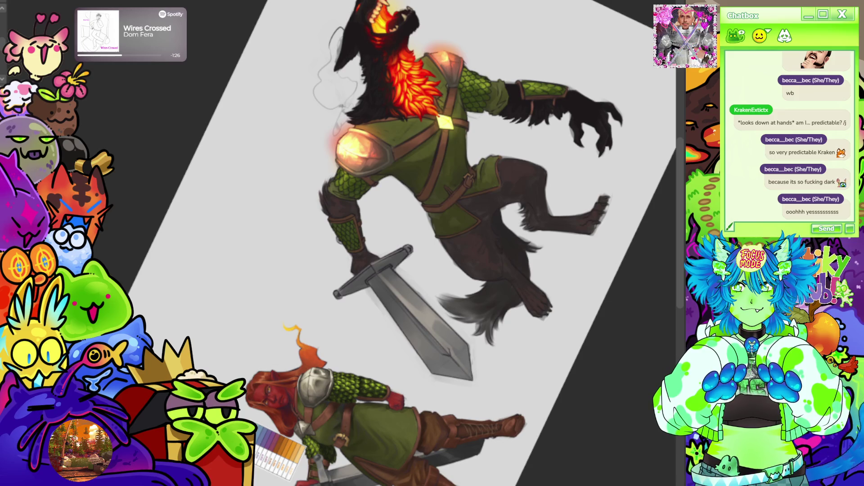
{"action": "scroll", "coordinate": [399, 224], "scroll_direction": "up", "scroll_amount": 5}
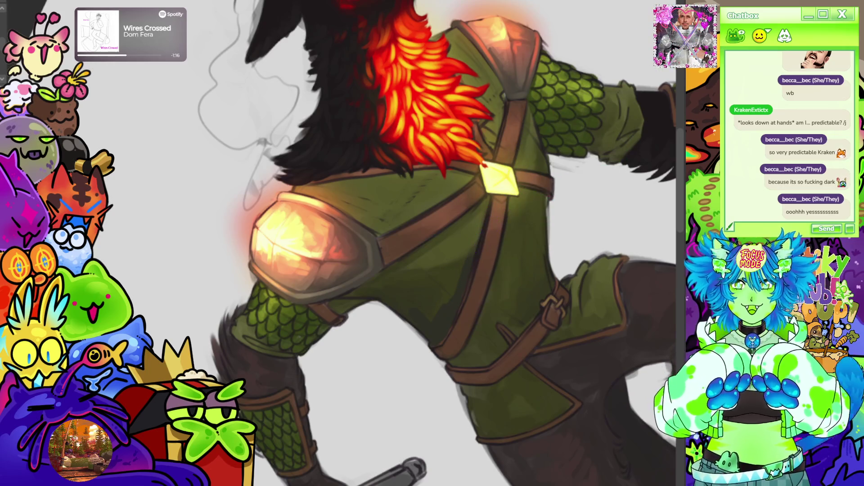
{"action": "key", "text": "ctrl+bracketleft"}
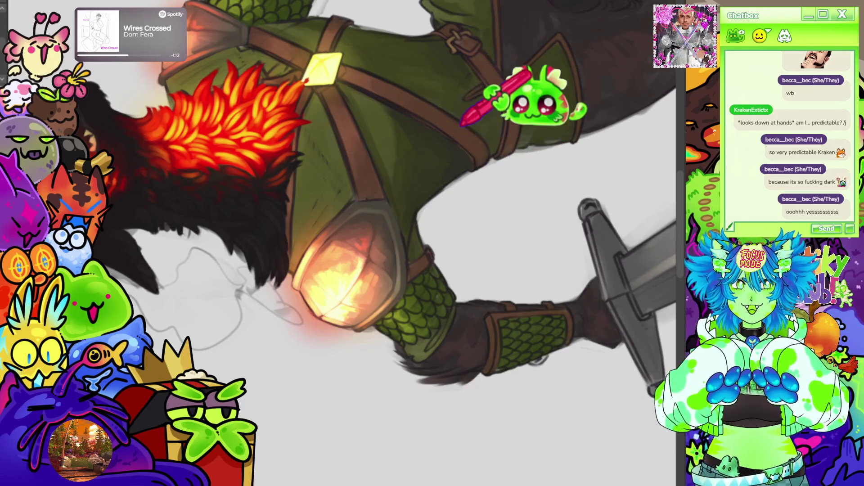
{"action": "key", "text": "ctrl+bracketright"}
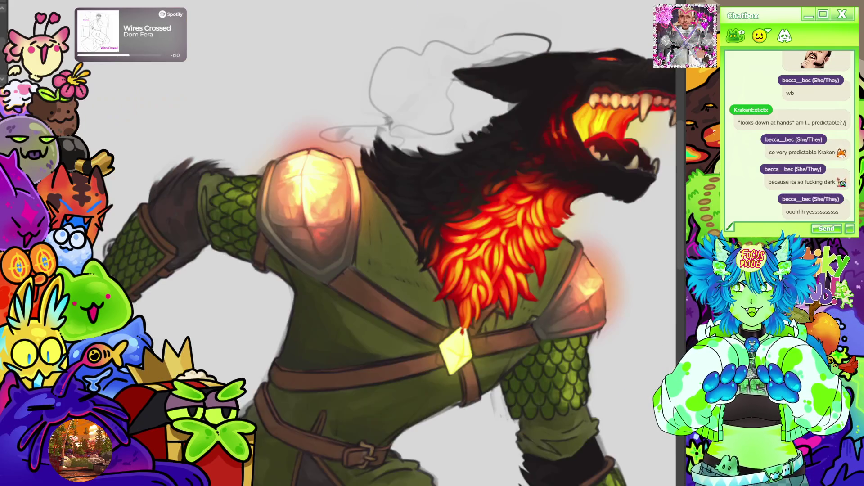
{"action": "scroll", "coordinate": [387, 243], "scroll_direction": "down", "scroll_amount": 5}
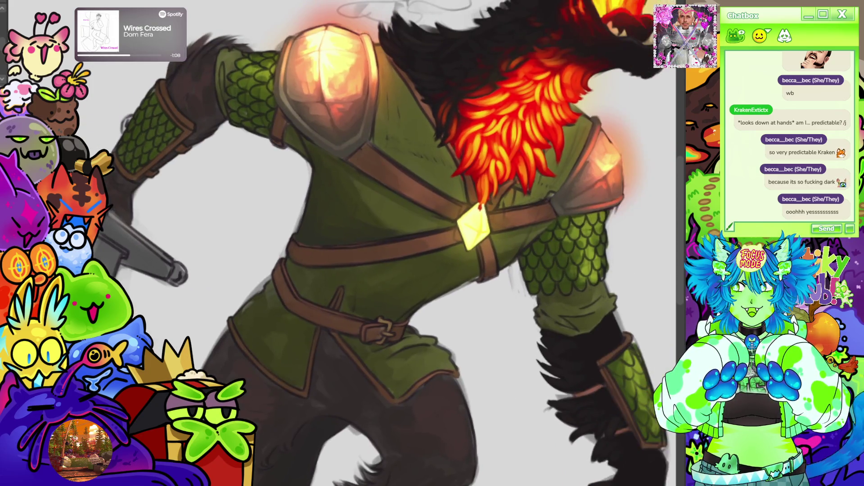
{"action": "left_click_drag", "start_coordinate": [388, 230], "coordinate": [370, 248]}
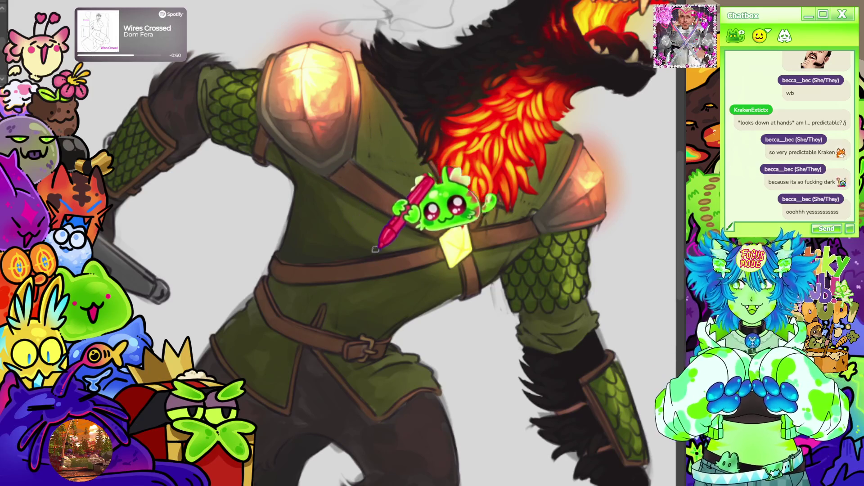
{"action": "scroll", "coordinate": [508, 108], "scroll_direction": "up", "scroll_amount": 1}
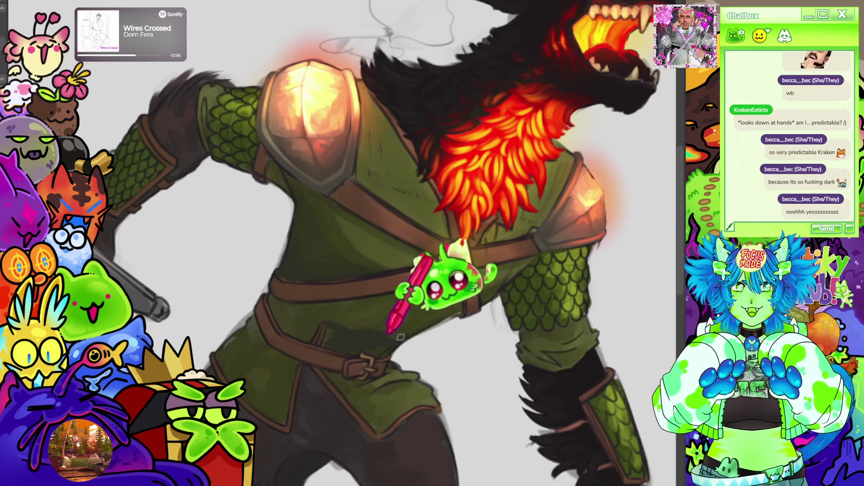
{"action": "left_click_drag", "start_coordinate": [387, 252], "coordinate": [414, 211]}
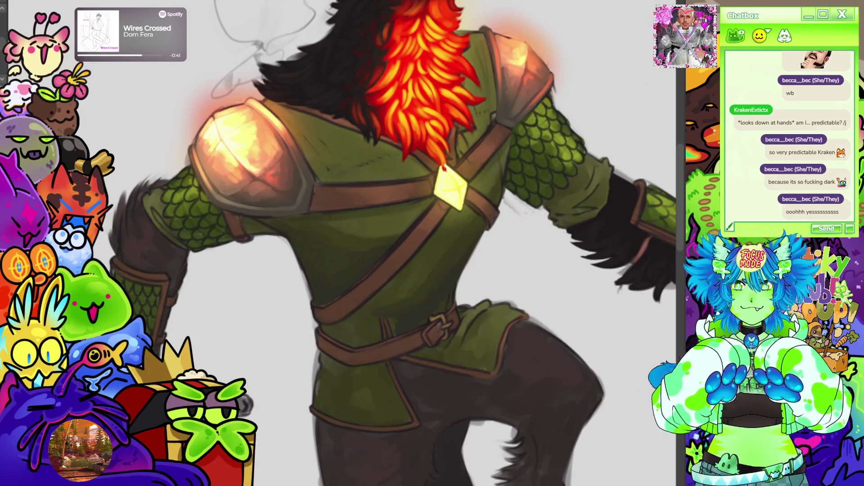
{"action": "key", "text": "minus"}
{"action": "key", "text": "minus"}
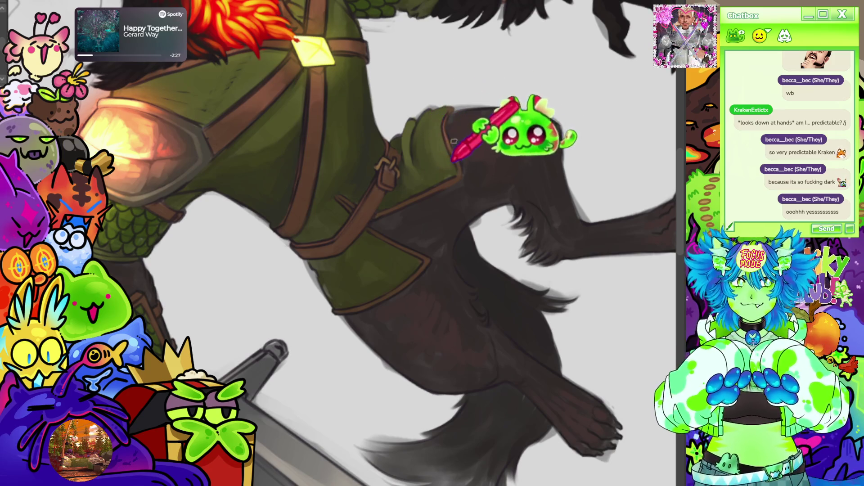
- Pan to the tunic hem and mirror the canvas to frame the torso and legs
{"action": "scroll", "coordinate": [599, 28], "scroll_direction": "down", "scroll_amount": 2}
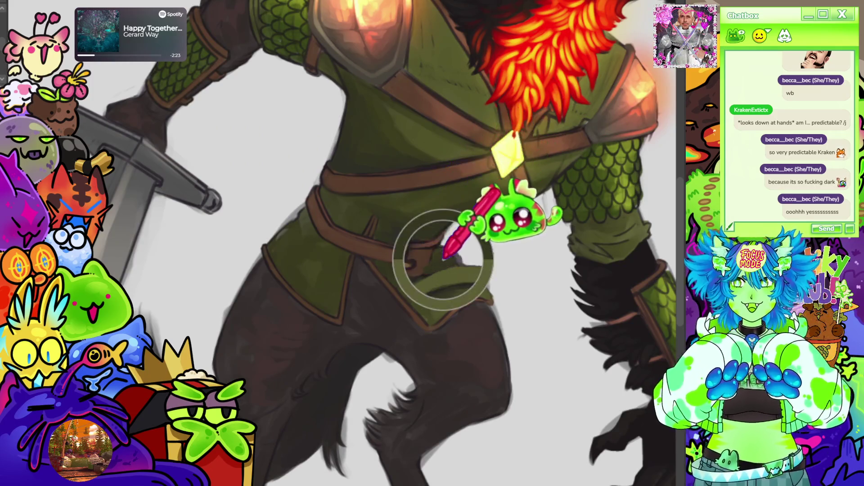
{"action": "mouse_move", "coordinate": [554, 315]}
{"action": "left_mouse_down"}
{"action": "mouse_move", "coordinate": [508, 279]}
{"action": "mouse_move", "coordinate": [470, 229]}
{"action": "left_mouse_up"}
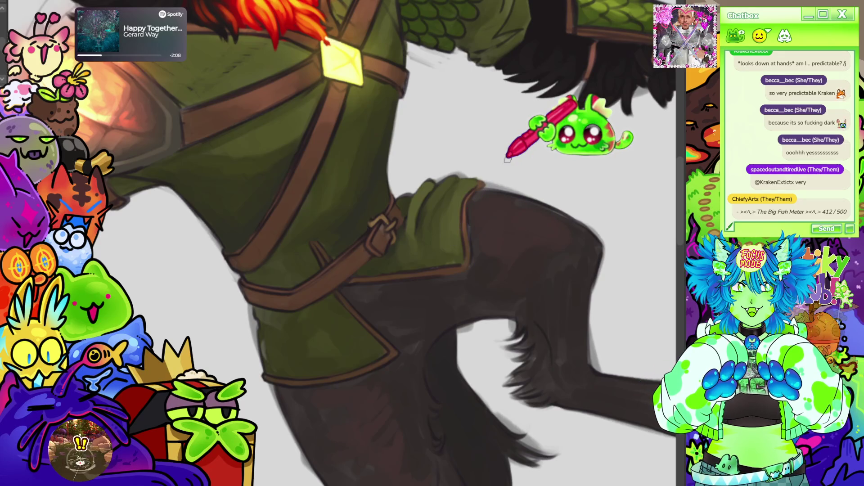
{"action": "scroll", "coordinate": [417, 249], "scroll_direction": "down", "scroll_amount": 2}
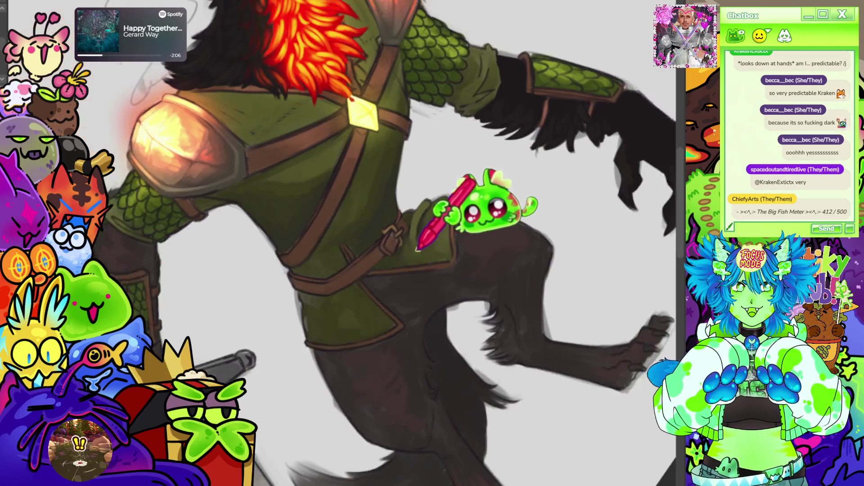
{"action": "scroll", "coordinate": [417, 249], "scroll_direction": "down", "scroll_amount": 4}
{"action": "scroll", "coordinate": [440, 231], "scroll_direction": "up", "scroll_amount": 4}
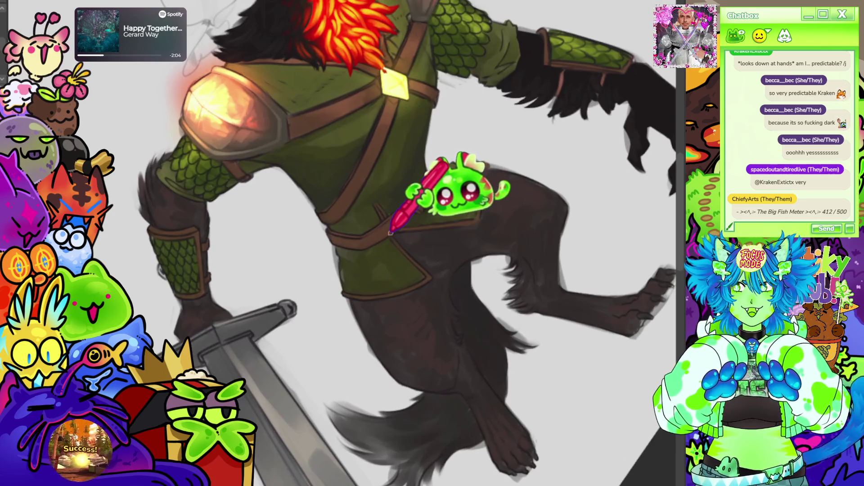
{"action": "key", "text": "m"}
{"action": "left_click_drag", "start_coordinate": [439, 231], "coordinate": [484, 216]}
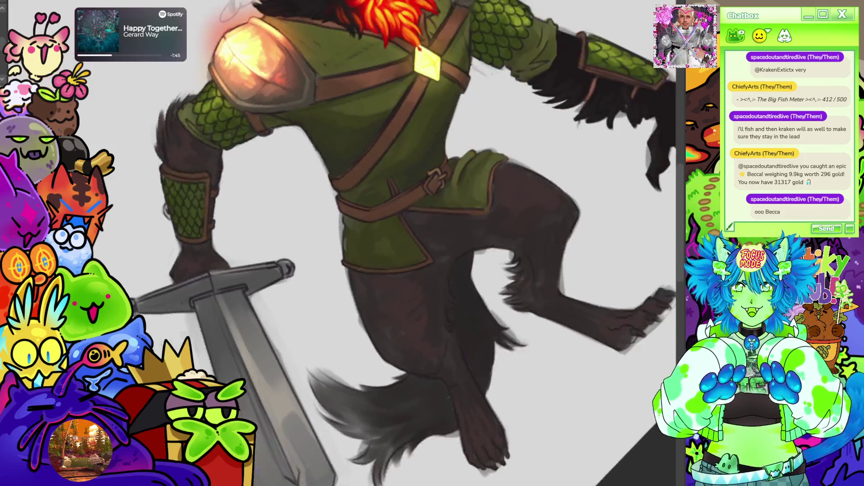
- Zoom in on the tunic and belt, rotate the view about 60° counter-clockwise, then mirror back
{"action": "key", "text": "ctrl+plus"}
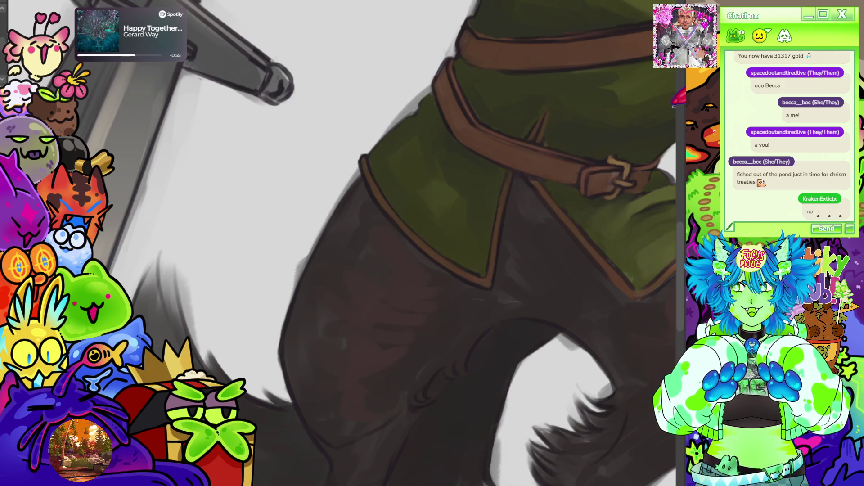
{"action": "scroll", "coordinate": [347, 226], "scroll_direction": "down", "scroll_amount": 5}
{"action": "scroll", "coordinate": [457, 164], "scroll_direction": "up", "scroll_amount": 5}
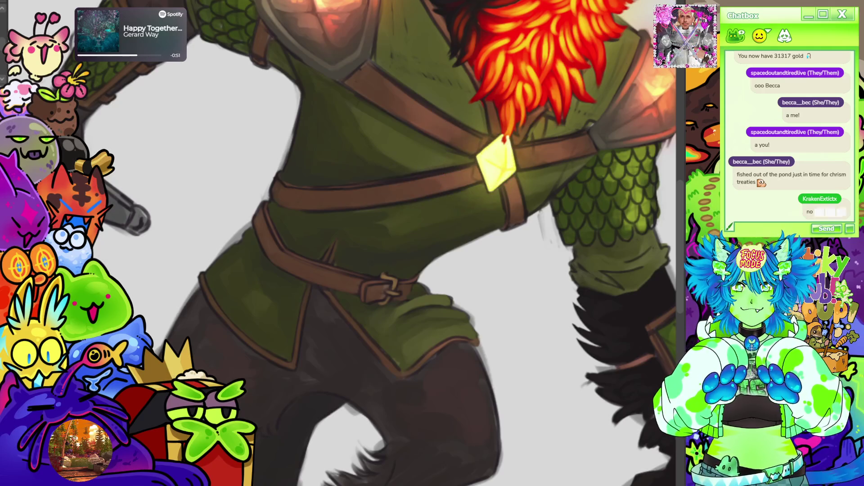
{"action": "key", "text": "minus"}
{"action": "key", "text": "minus"}
{"action": "key", "text": "minus"}
{"action": "left_click_drag", "start_coordinate": [299, 173], "coordinate": [376, 209]}
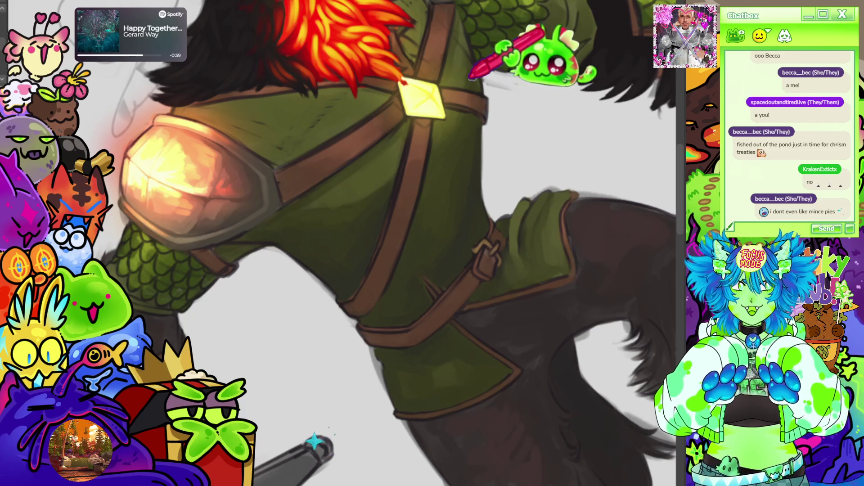
{"action": "key", "text": "h"}
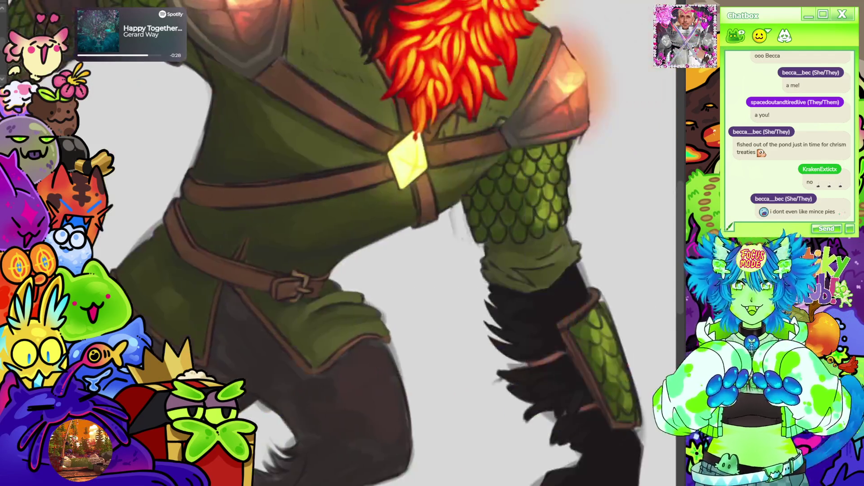
- Scroll up until the werewolf's fiery mane and glowing chest are in view
{"action": "scroll", "coordinate": [500, 219], "scroll_direction": "up", "scroll_amount": 5}
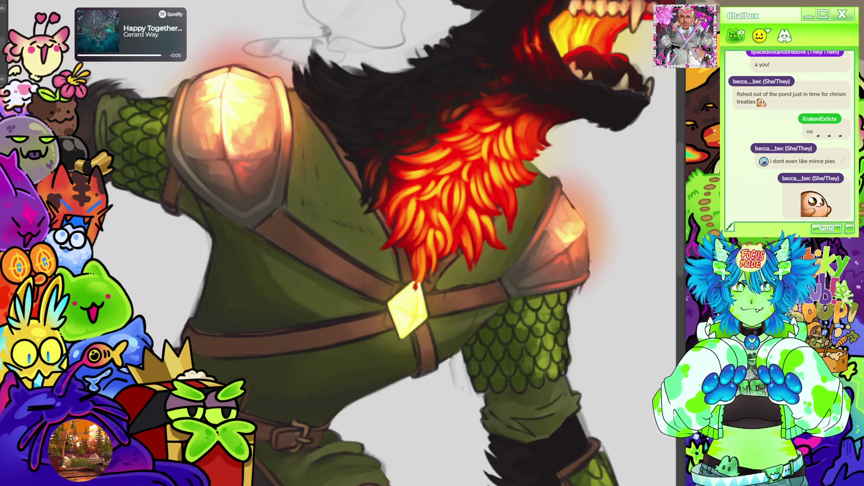
- Zoom into the chest, turning the canvas a quarter turn to paint, then back upright
{"action": "scroll", "coordinate": [426, 194], "scroll_direction": "down", "scroll_amount": 5}
{"action": "scroll", "coordinate": [451, 211], "scroll_direction": "up", "scroll_amount": 4}
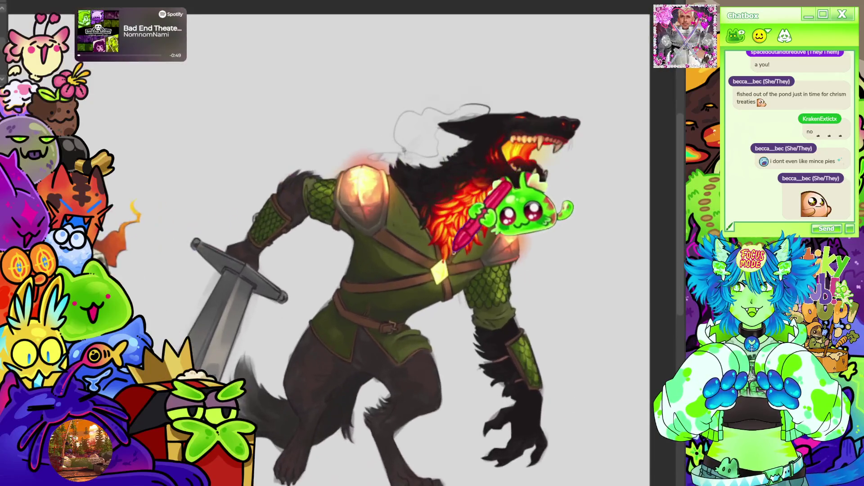
{"action": "scroll", "coordinate": [451, 313], "scroll_direction": "up", "scroll_amount": 2}
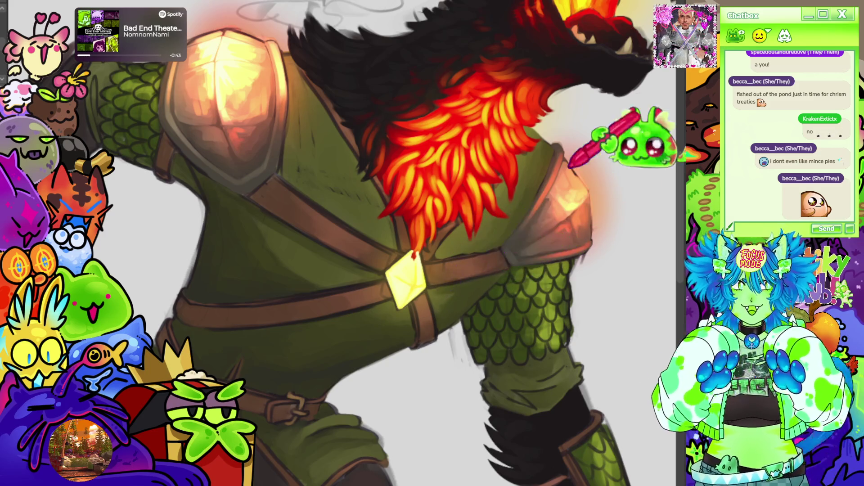
{"action": "scroll", "coordinate": [439, 290], "scroll_direction": "down", "scroll_amount": 2}
{"action": "scroll", "coordinate": [446, 252], "scroll_direction": "up", "scroll_amount": 2}
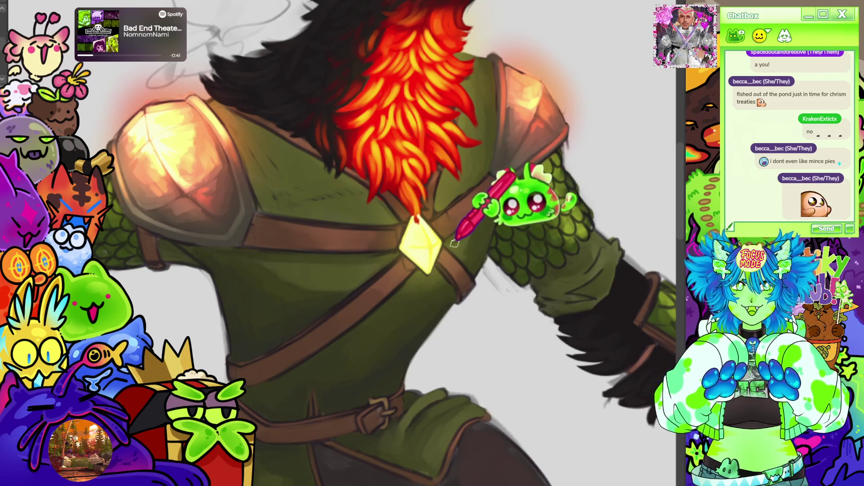
{"action": "key", "text": "r"}
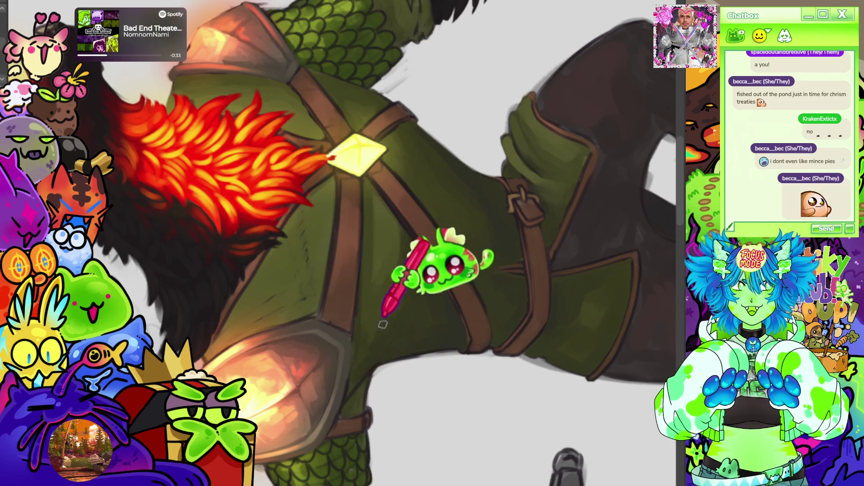
{"action": "key", "text": "r"}
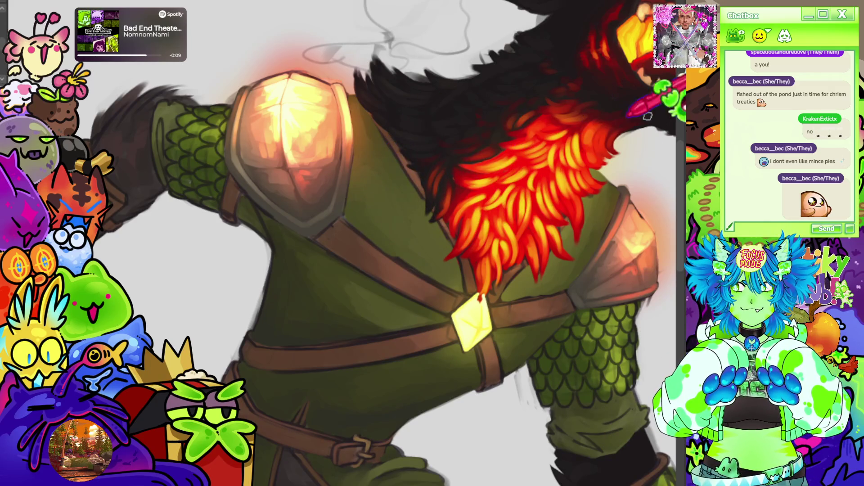
{"action": "scroll", "coordinate": [279, 141], "scroll_direction": "down", "scroll_amount": 3}
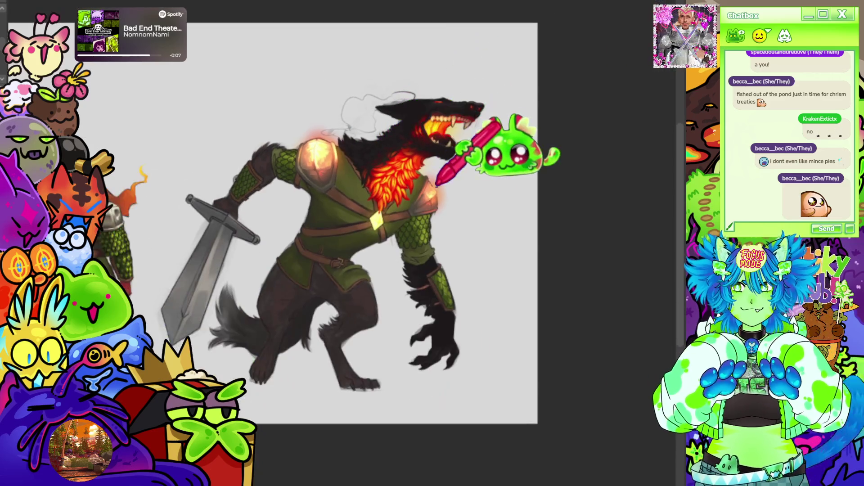
{"action": "scroll", "coordinate": [442, 175], "scroll_direction": "down", "scroll_amount": 2}
{"action": "scroll", "coordinate": [442, 183], "scroll_direction": "up", "scroll_amount": 1}
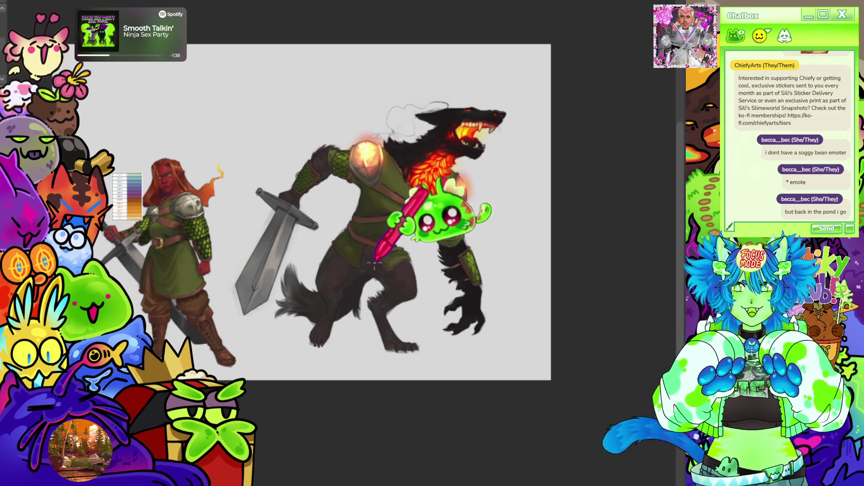
- Scroll-zoom around the werewolf and out to the whole canvas
{"action": "scroll", "coordinate": [374, 263], "scroll_direction": "up", "scroll_amount": 5}
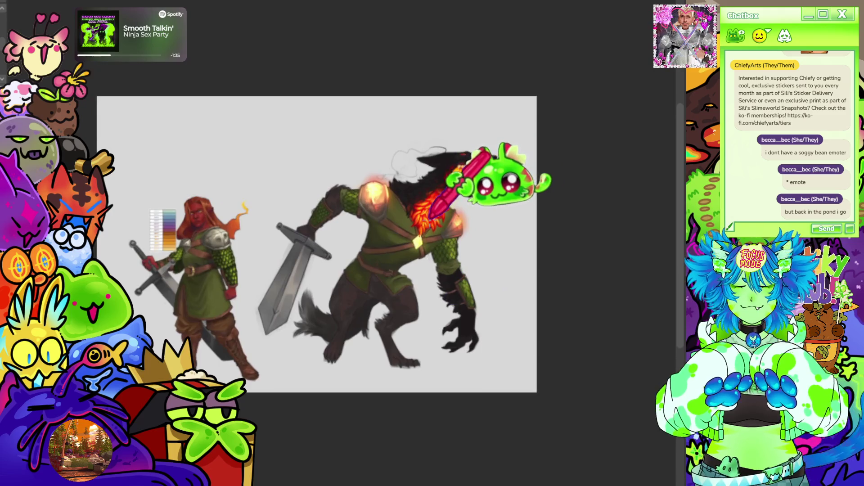
{"action": "scroll", "coordinate": [455, 195], "scroll_direction": "up", "scroll_amount": 2}
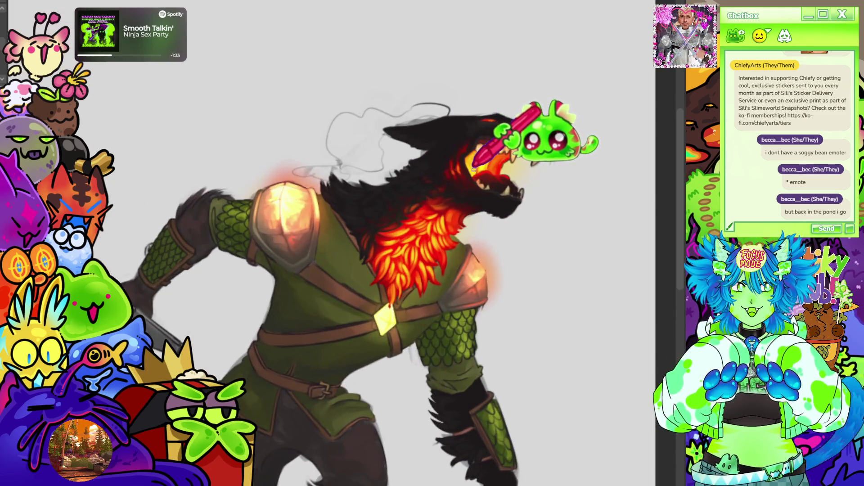
{"action": "scroll", "coordinate": [455, 195], "scroll_direction": "up", "scroll_amount": 3}
{"action": "scroll", "coordinate": [477, 175], "scroll_direction": "up", "scroll_amount": 2}
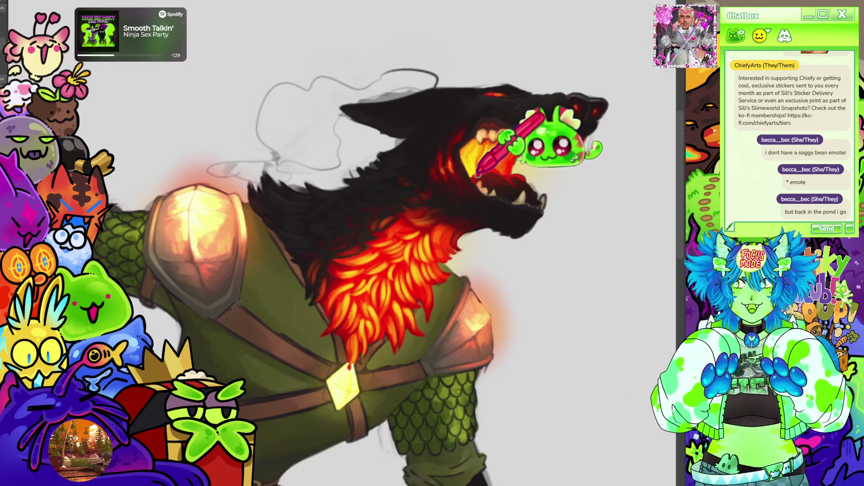
{"action": "scroll", "coordinate": [477, 175], "scroll_direction": "down", "scroll_amount": 1}
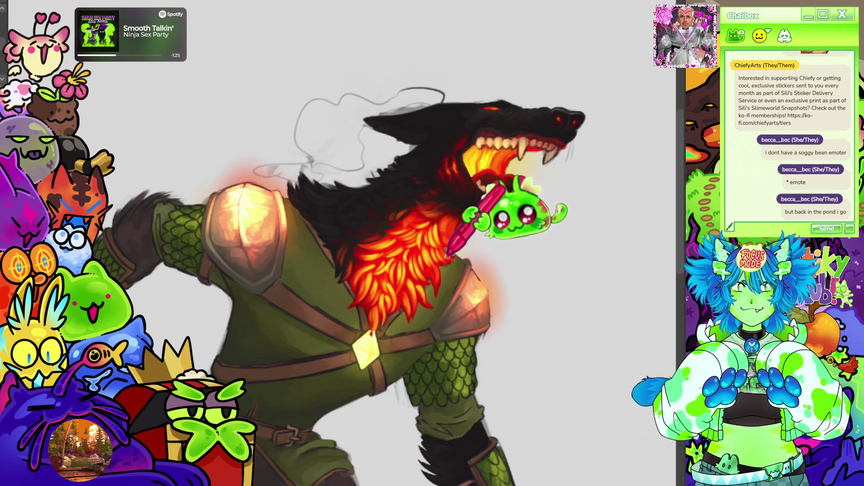
{"action": "scroll", "coordinate": [457, 258], "scroll_direction": "down", "scroll_amount": 3}
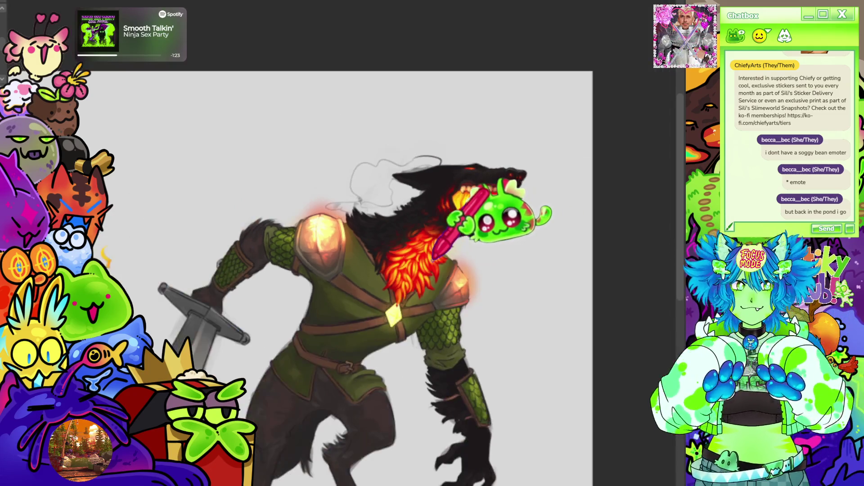
{"action": "scroll", "coordinate": [493, 116], "scroll_direction": "down", "scroll_amount": 3}
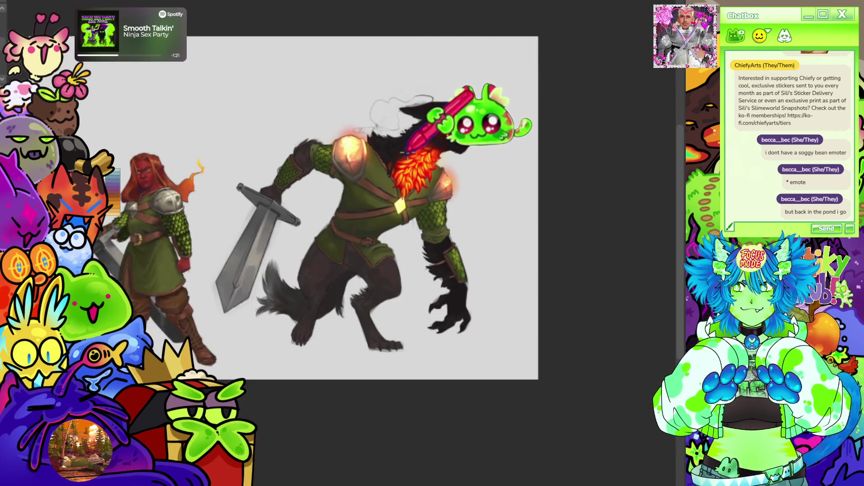
{"action": "scroll", "coordinate": [391, 147], "scroll_direction": "up", "scroll_amount": 5}
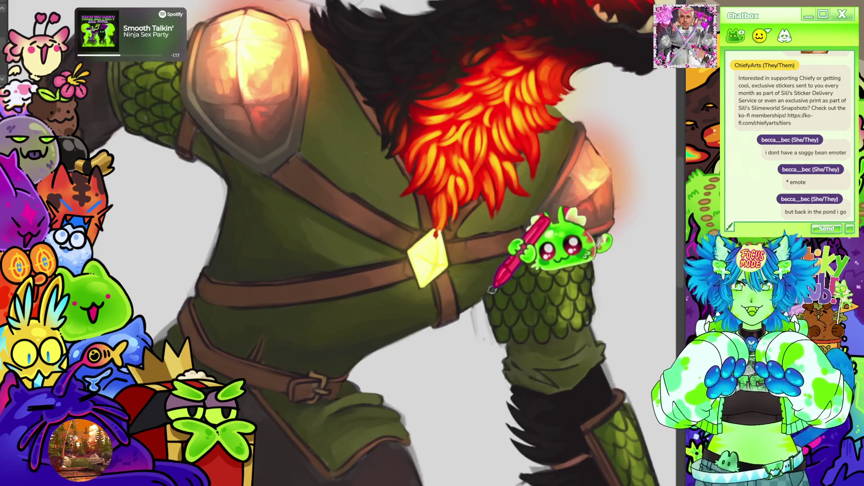
{"action": "scroll", "coordinate": [432, 270], "scroll_direction": "down", "scroll_amount": 4}
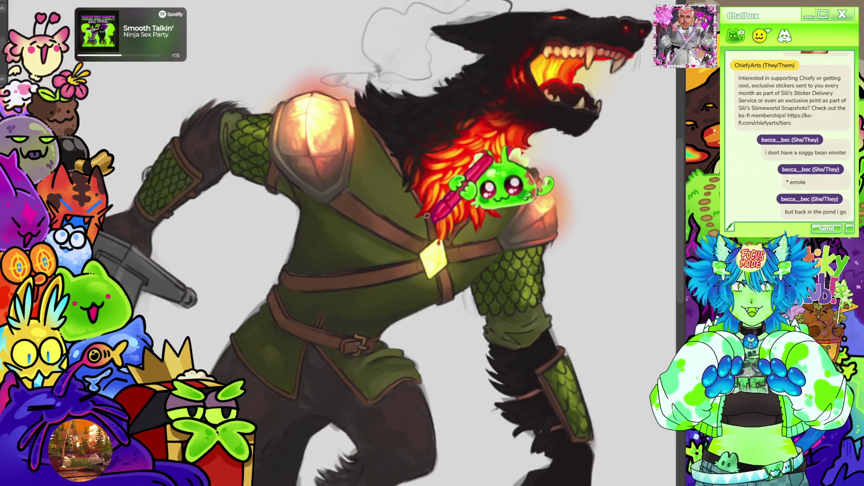
{"action": "scroll", "coordinate": [391, 164], "scroll_direction": "up", "scroll_amount": 2}
- Zoom in close on the reference figure's green tunic, brass-buckled belt and red glove
{"action": "scroll", "coordinate": [390, 164], "scroll_direction": "down", "scroll_amount": 4}
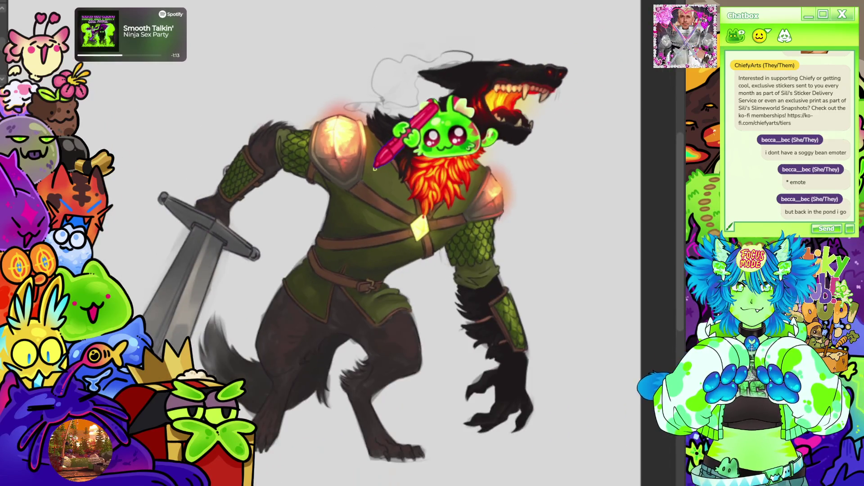
{"action": "scroll", "coordinate": [370, 170], "scroll_direction": "down", "scroll_amount": 1}
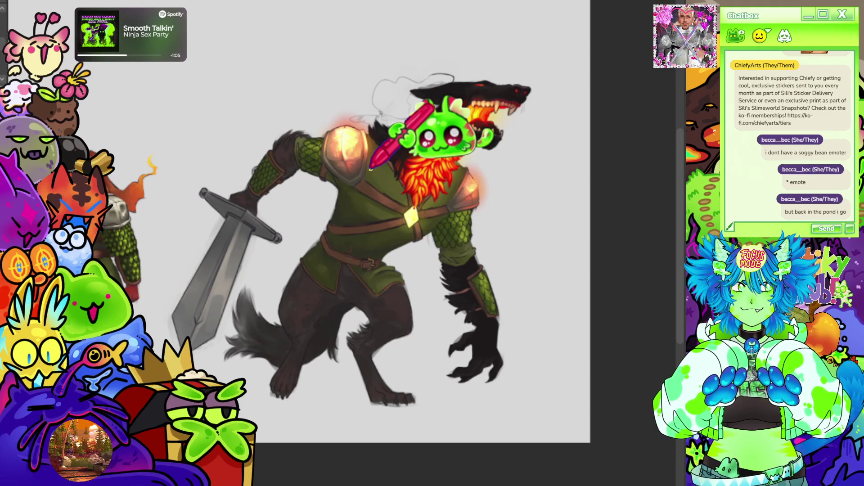
{"action": "scroll", "coordinate": [370, 169], "scroll_direction": "down", "scroll_amount": 1}
{"action": "scroll", "coordinate": [225, 252], "scroll_direction": "up", "scroll_amount": 3}
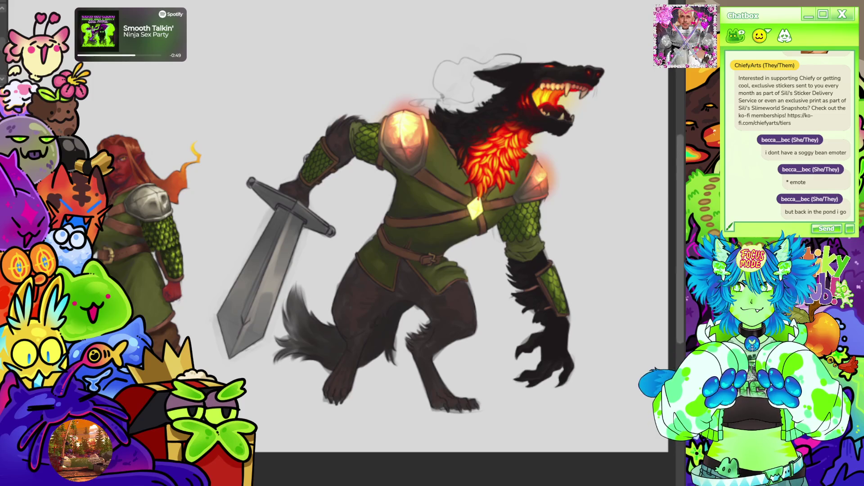
{"action": "scroll", "coordinate": [337, 120], "scroll_direction": "down", "scroll_amount": 2}
{"action": "scroll", "coordinate": [569, 164], "scroll_direction": "up", "scroll_amount": 1}
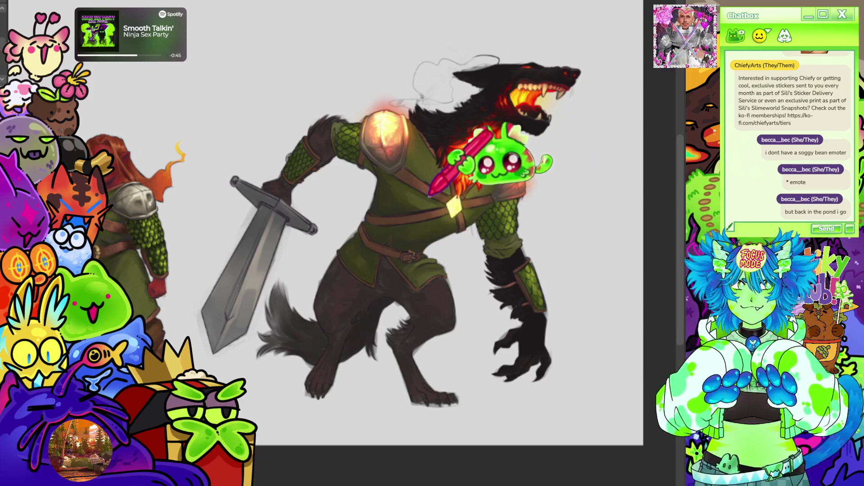
{"action": "scroll", "coordinate": [378, 216], "scroll_direction": "up", "scroll_amount": 2}
{"action": "scroll", "coordinate": [369, 220], "scroll_direction": "down", "scroll_amount": 3}
{"action": "scroll", "coordinate": [203, 202], "scroll_direction": "up", "scroll_amount": 5}
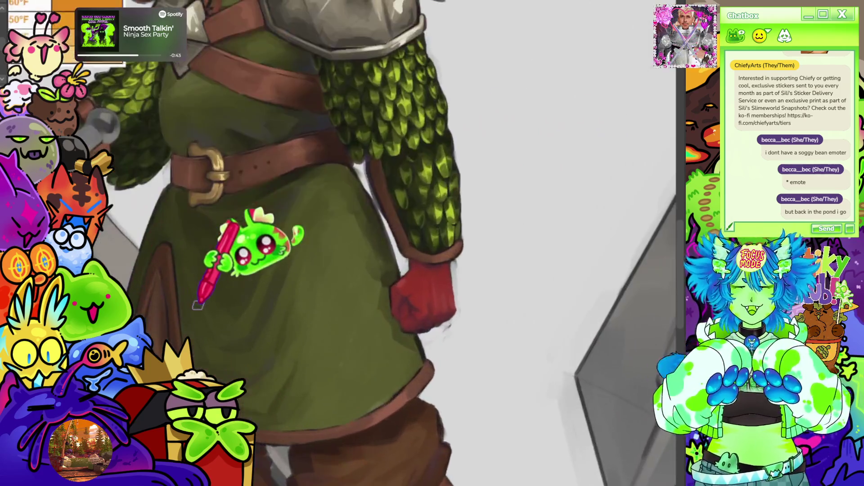
- Zoom in on the werewolf's tunic collar and rotate the view so it points down
{"action": "scroll", "coordinate": [205, 322], "scroll_direction": "down", "scroll_amount": 2}
{"action": "scroll", "coordinate": [202, 396], "scroll_direction": "up", "scroll_amount": 2}
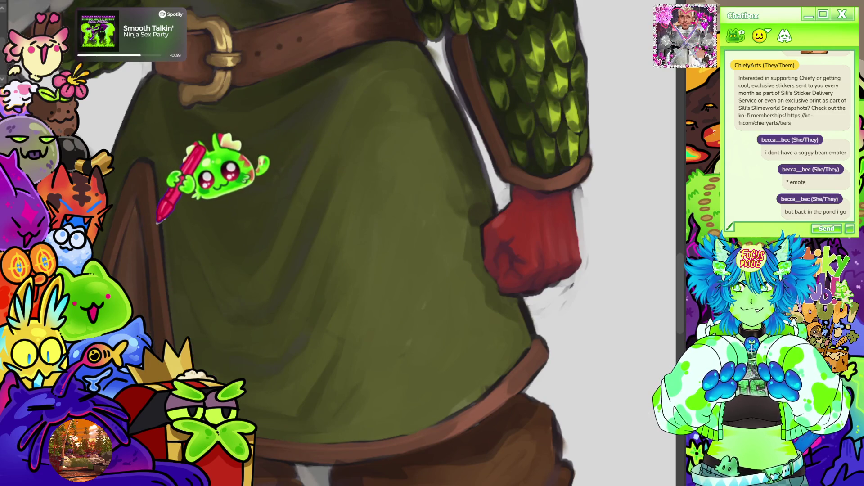
{"action": "scroll", "coordinate": [148, 247], "scroll_direction": "down", "scroll_amount": 3}
{"action": "scroll", "coordinate": [194, 221], "scroll_direction": "up", "scroll_amount": 4}
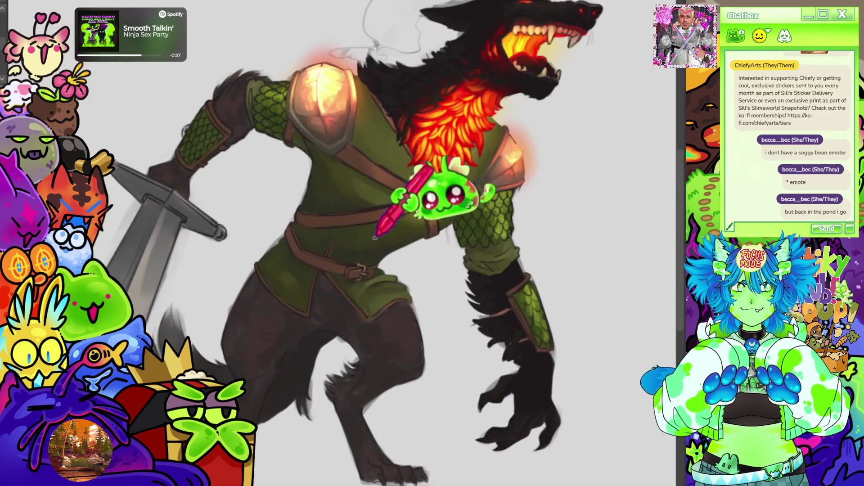
{"action": "scroll", "coordinate": [185, 346], "scroll_direction": "up", "scroll_amount": 2}
{"action": "mouse_move", "coordinate": [141, 308]}
{"action": "left_mouse_down"}
{"action": "mouse_move", "coordinate": [151, 189]}
{"action": "mouse_move", "coordinate": [407, 187]}
{"action": "left_mouse_up"}
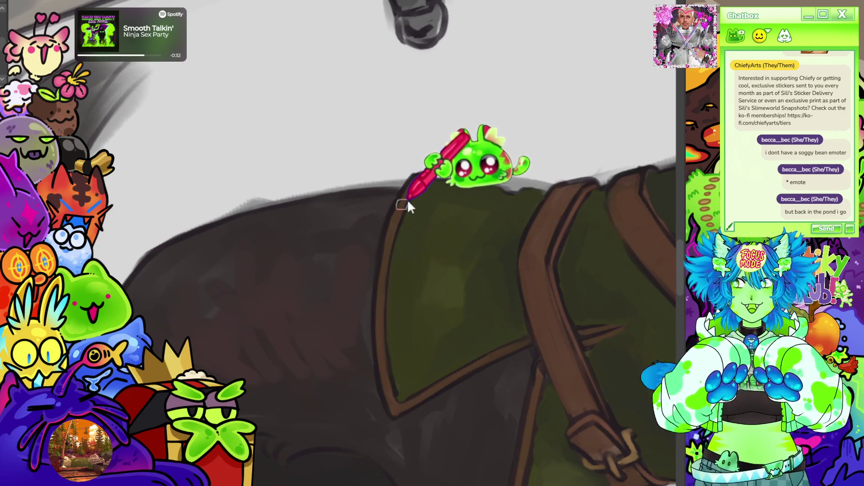
{"action": "left_click_drag", "start_coordinate": [407, 186], "coordinate": [453, 77]}
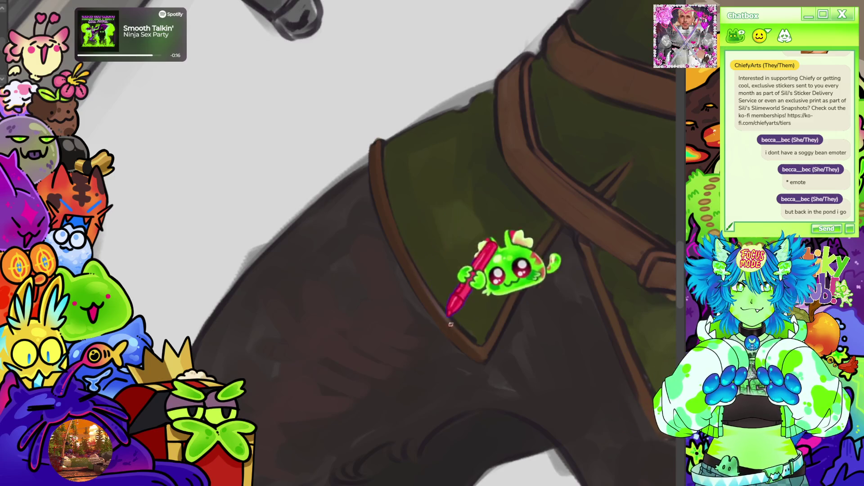
- Glance over at the reference tunic hem and back to the werewolf's collar
{"action": "scroll", "coordinate": [504, 216], "scroll_direction": "down", "scroll_amount": 5}
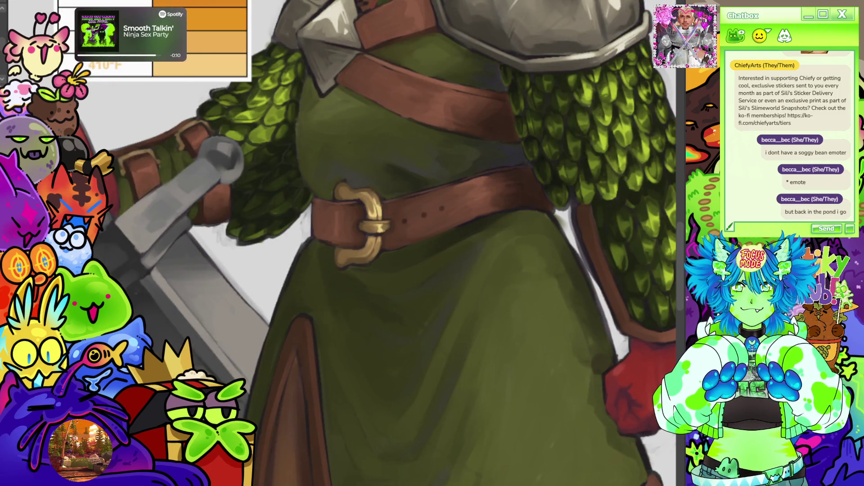
{"action": "scroll", "coordinate": [450, 243], "scroll_direction": "down", "scroll_amount": 10}
{"action": "scroll", "coordinate": [450, 243], "scroll_direction": "up", "scroll_amount": 5}
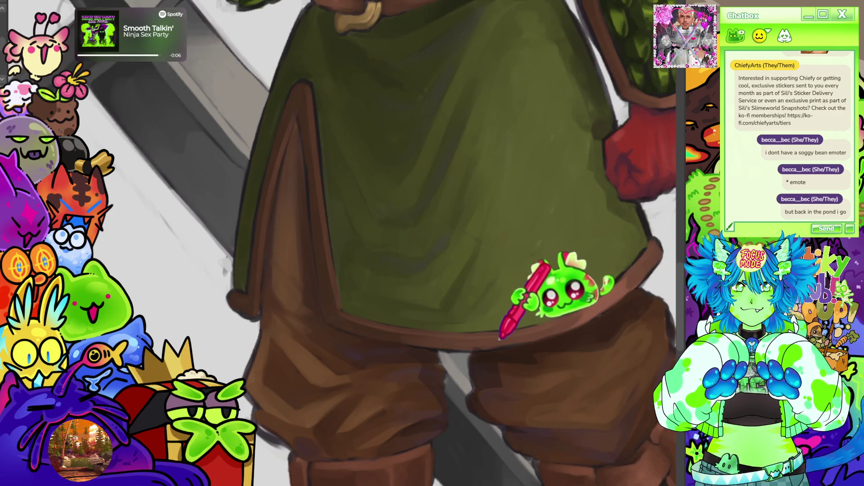
{"action": "scroll", "coordinate": [521, 309], "scroll_direction": "right", "scroll_amount": 2}
{"action": "scroll", "coordinate": [342, 243], "scroll_direction": "up", "scroll_amount": 10}
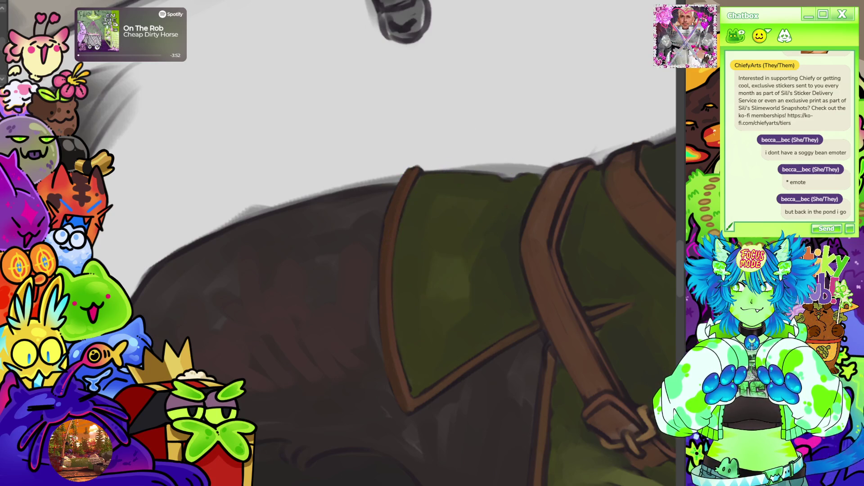
- Zoom in on the tunic hem and tilt the view counter-clockwise for shading
{"action": "scroll", "coordinate": [432, 243], "scroll_direction": "up", "scroll_amount": 3}
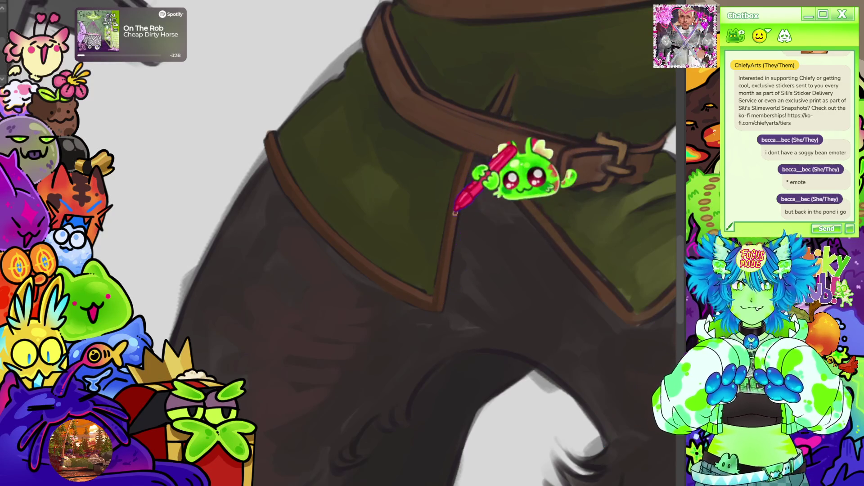
{"action": "scroll", "coordinate": [514, 124], "scroll_direction": "down", "scroll_amount": 5}
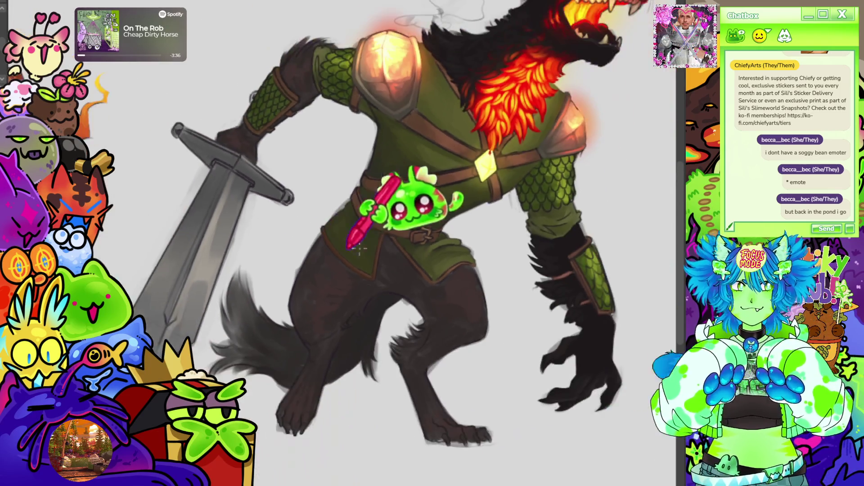
{"action": "scroll", "coordinate": [464, 149], "scroll_direction": "up", "scroll_amount": 5}
{"action": "scroll", "coordinate": [408, 243], "scroll_direction": "up", "scroll_amount": 3}
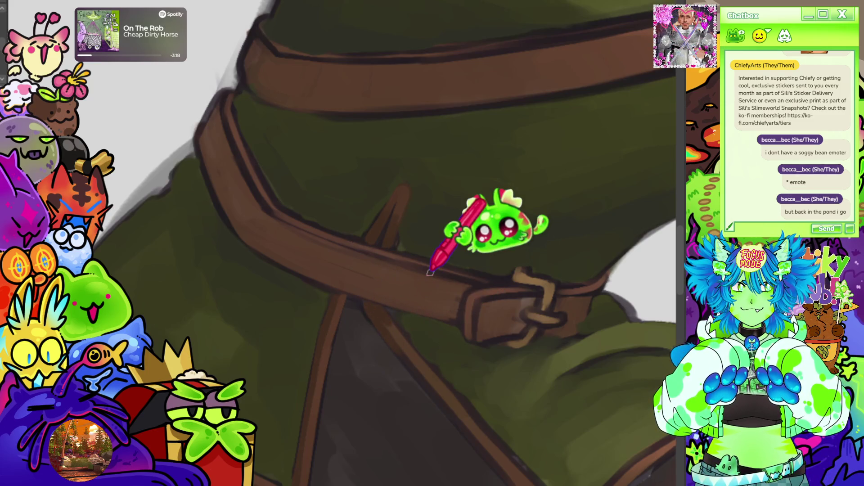
{"action": "scroll", "coordinate": [430, 272], "scroll_direction": "down", "scroll_amount": 2}
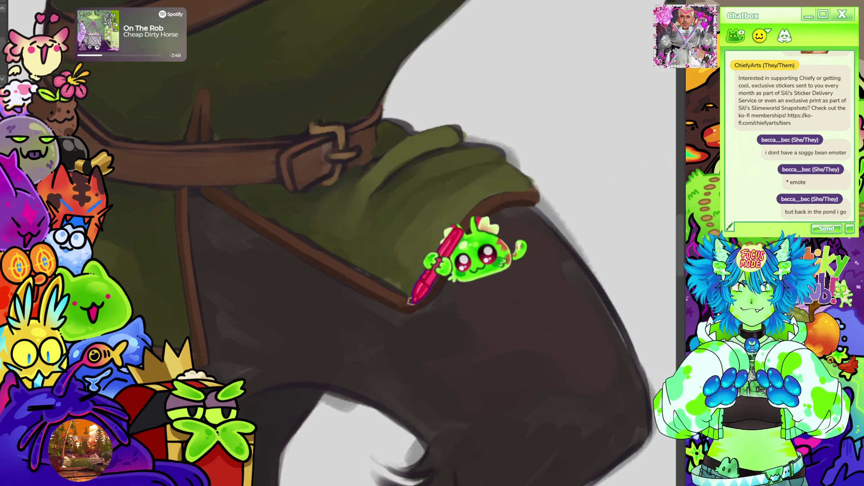
{"action": "scroll", "coordinate": [342, 243], "scroll_direction": "up", "scroll_amount": 3}
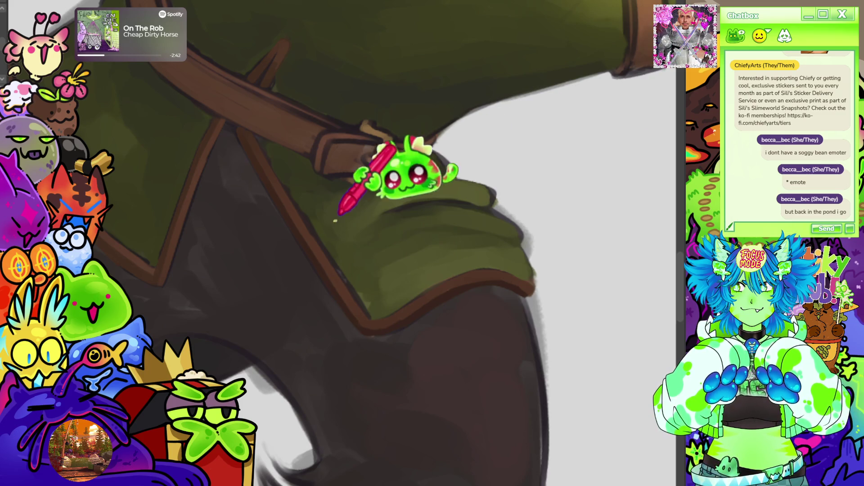
{"action": "key", "text": "4"}
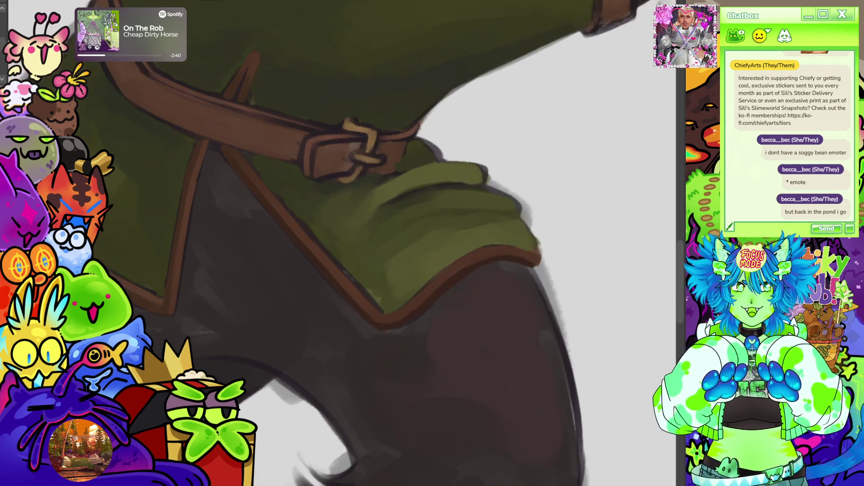
{"action": "key", "text": "4"}
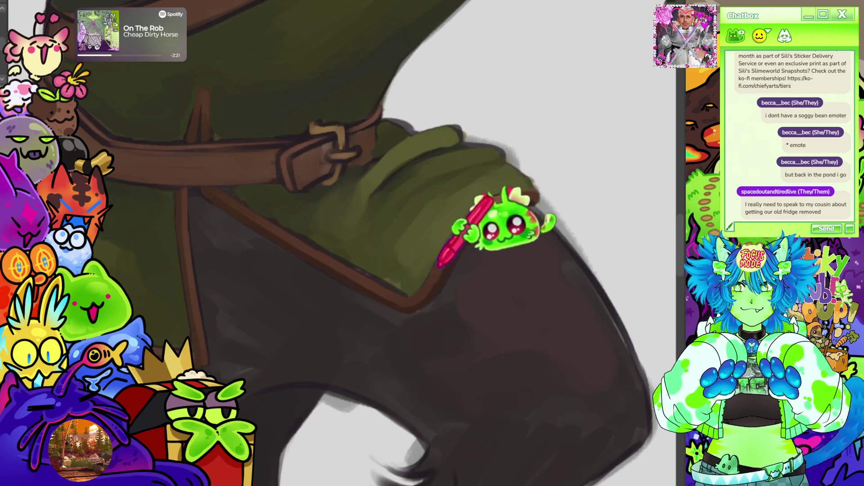
- Turn and pan the view to the leather belt strap, then zoom out to check the figure
{"action": "scroll", "coordinate": [621, 106], "scroll_direction": "down", "scroll_amount": 4}
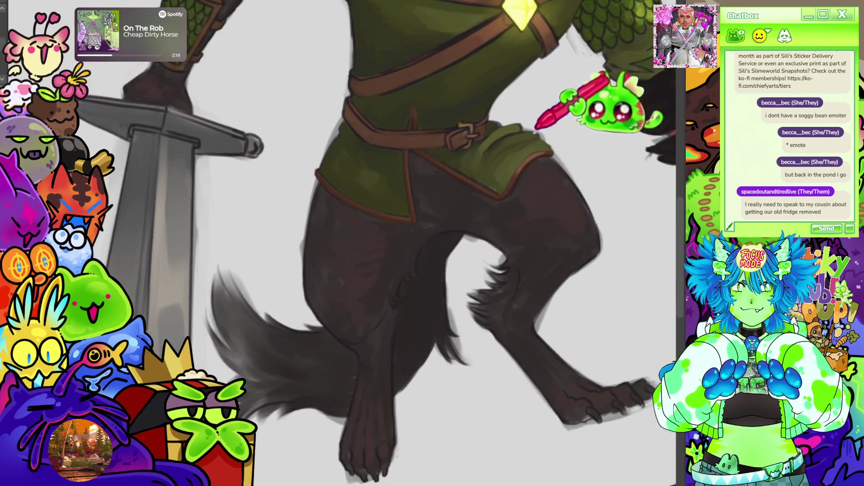
{"action": "scroll", "coordinate": [599, 108], "scroll_direction": "up", "scroll_amount": 3}
{"action": "scroll", "coordinate": [492, 139], "scroll_direction": "down", "scroll_amount": 2}
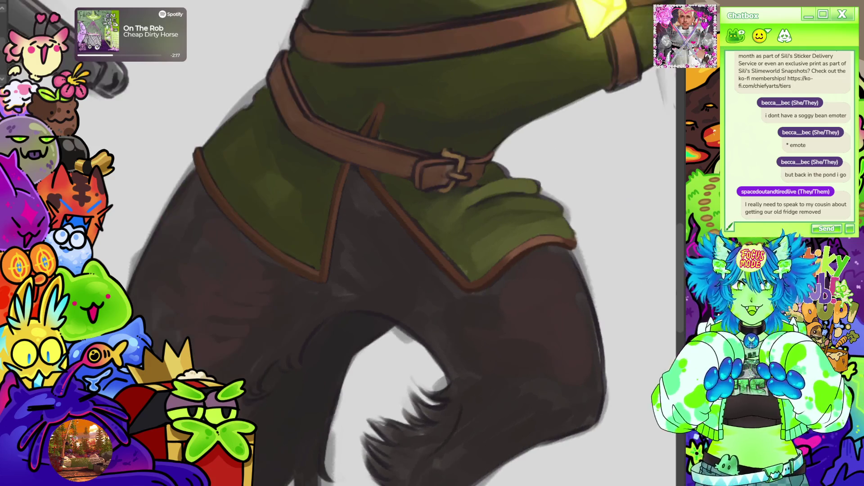
{"action": "scroll", "coordinate": [492, 140], "scroll_direction": "up", "scroll_amount": 3}
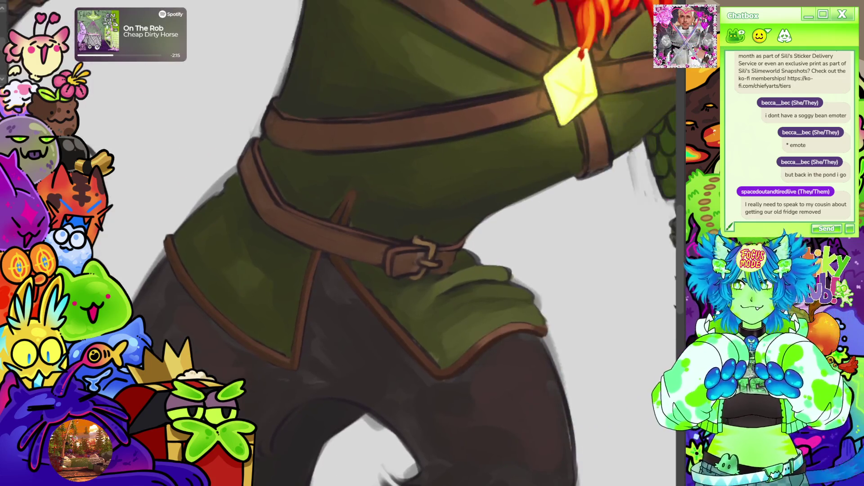
{"action": "mouse_move", "coordinate": [495, 180]}
{"action": "left_mouse_down"}
{"action": "mouse_move", "coordinate": [531, 216]}
{"action": "mouse_move", "coordinate": [508, 178]}
{"action": "left_mouse_up"}
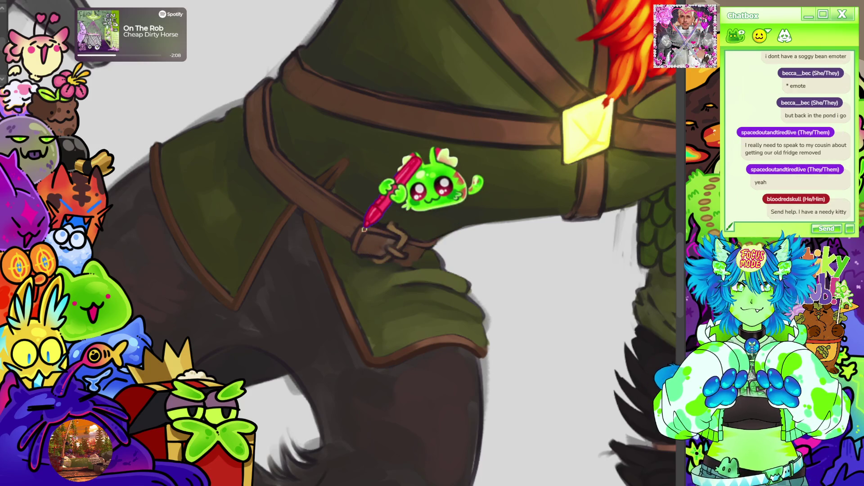
{"action": "left_click_drag", "start_coordinate": [315, 243], "coordinate": [351, 225]}
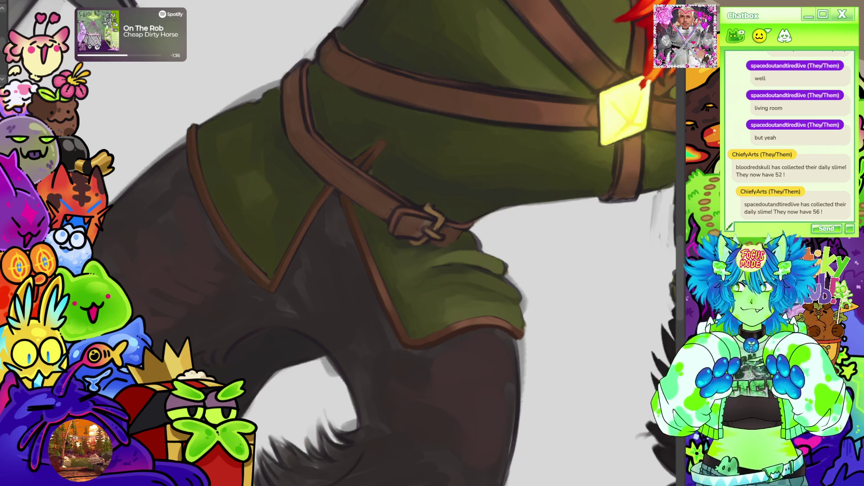
{"action": "key", "text": "minus"}
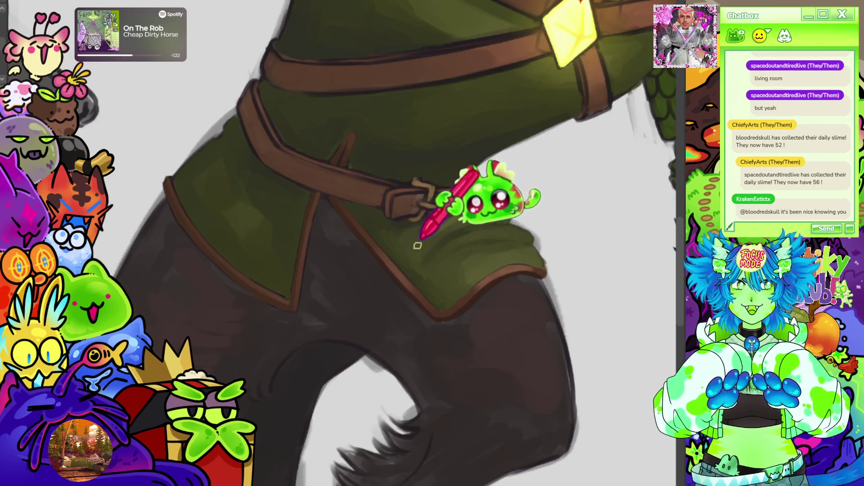
{"action": "scroll", "coordinate": [553, 328], "scroll_direction": "down", "scroll_amount": 5}
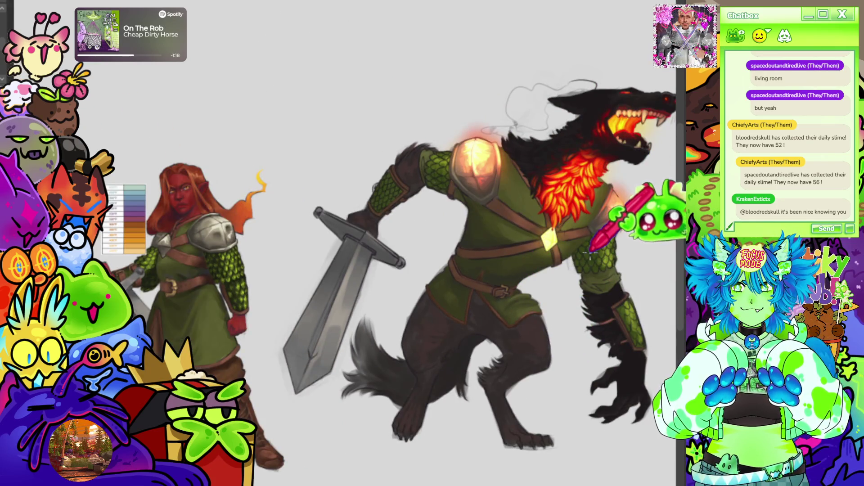
- Zoom in on the tunic flaps below the belt, briefly checking the whole figure
{"action": "scroll", "coordinate": [521, 325], "scroll_direction": "up", "scroll_amount": 5}
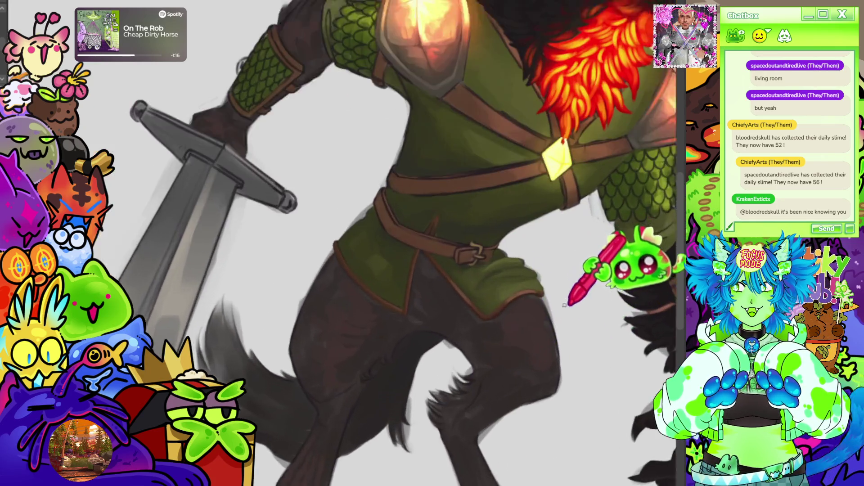
{"action": "scroll", "coordinate": [512, 274], "scroll_direction": "up", "scroll_amount": 2}
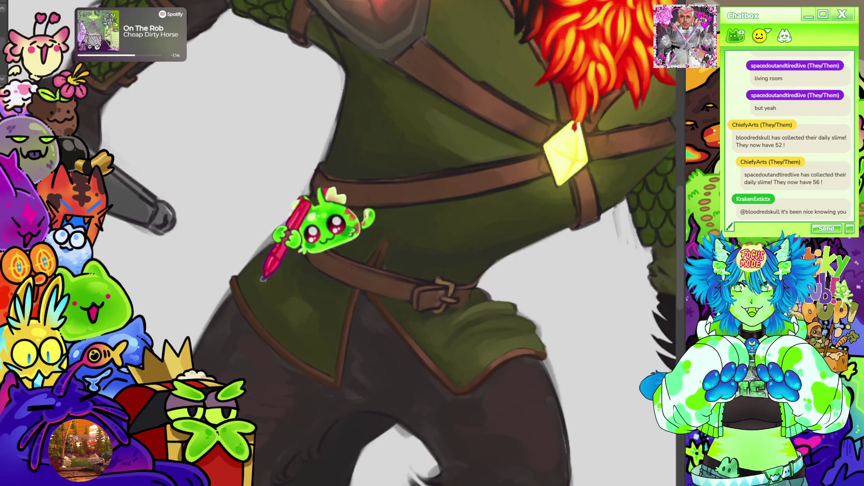
{"action": "scroll", "coordinate": [422, 306], "scroll_direction": "up", "scroll_amount": 1}
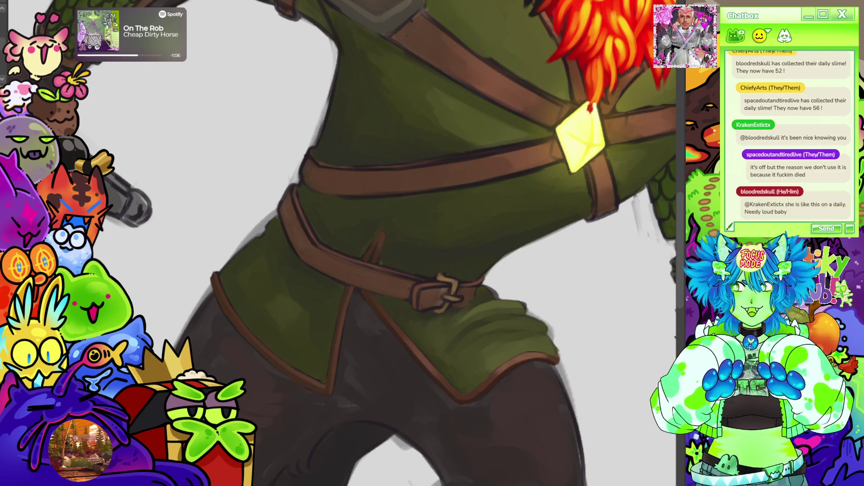
{"action": "left_click_drag", "start_coordinate": [446, 293], "coordinate": [585, 209]}
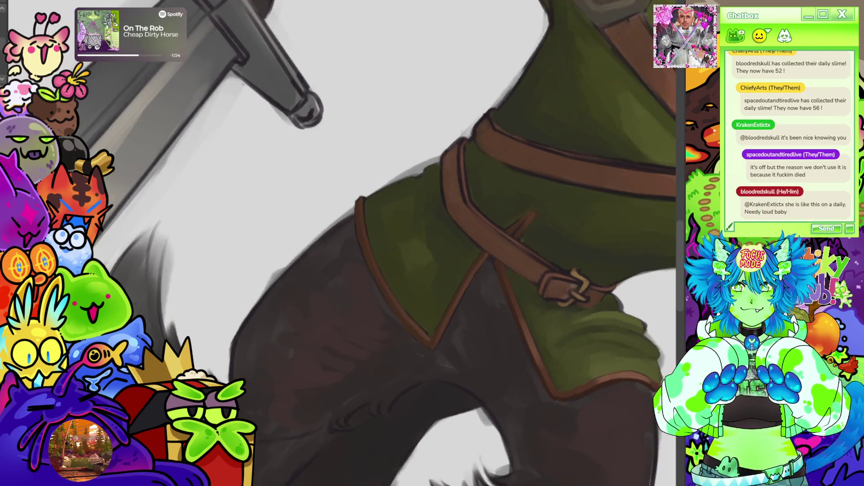
{"action": "key", "text": "ctrl+0"}
{"action": "scroll", "coordinate": [521, 47], "scroll_direction": "up", "scroll_amount": 5}
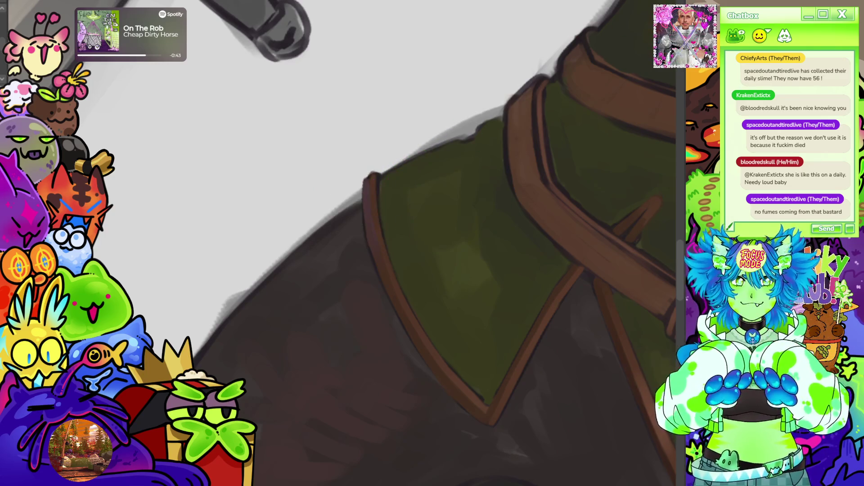
{"action": "scroll", "coordinate": [414, 243], "scroll_direction": "down", "scroll_amount": 10}
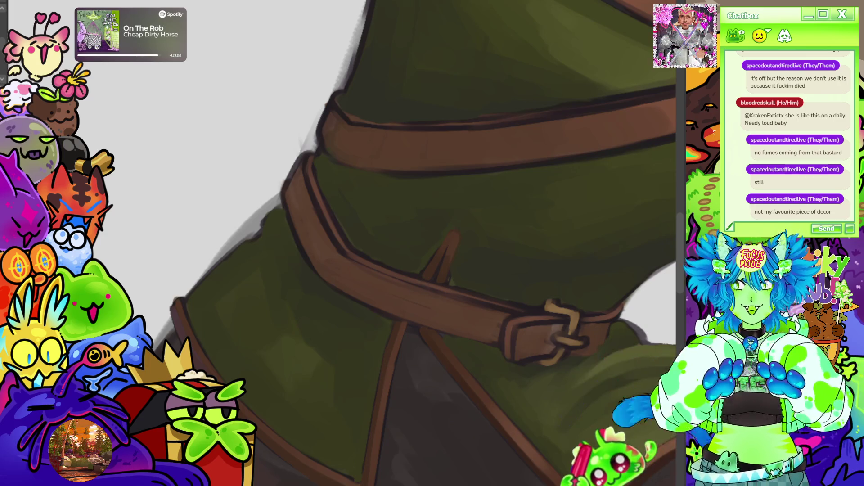
{"action": "left_click_drag", "start_coordinate": [594, 468], "coordinate": [367, 297]}
{"action": "scroll", "coordinate": [367, 297], "scroll_direction": "down", "scroll_amount": 10}
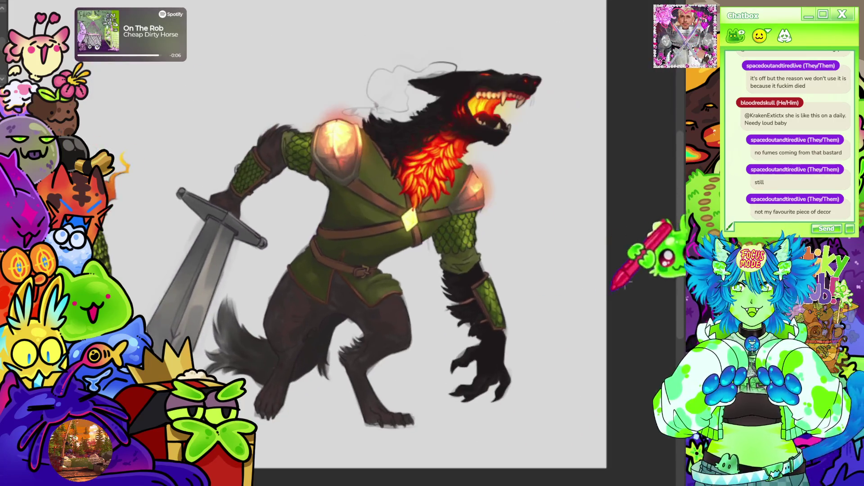
- Zoom in on the waist belt and brush a blue stroke along its left edge
{"action": "scroll", "coordinate": [436, 262], "scroll_direction": "up", "scroll_amount": 10}
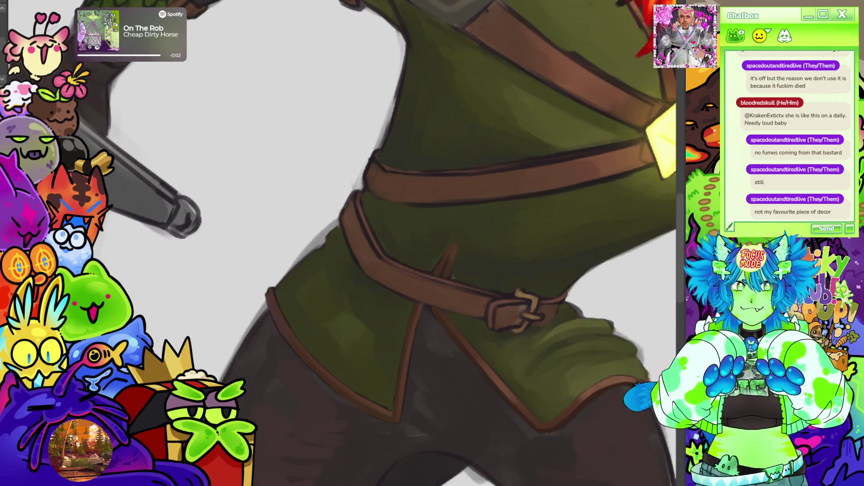
{"action": "mouse_move", "coordinate": [344, 218]}
{"action": "left_mouse_down"}
{"action": "mouse_move", "coordinate": [360, 257]}
{"action": "mouse_move", "coordinate": [374, 243]}
{"action": "left_mouse_up"}
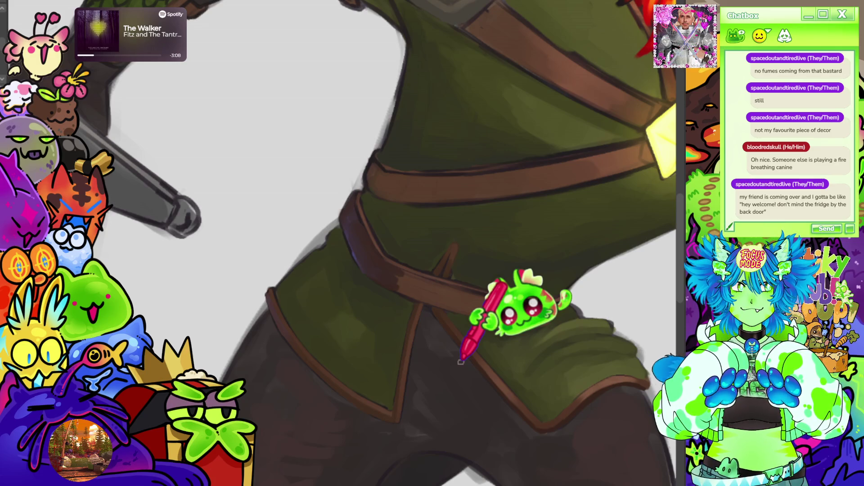
{"action": "scroll", "coordinate": [461, 361], "scroll_direction": "down", "scroll_amount": 3}
{"action": "scroll", "coordinate": [406, 202], "scroll_direction": "up", "scroll_amount": 3}
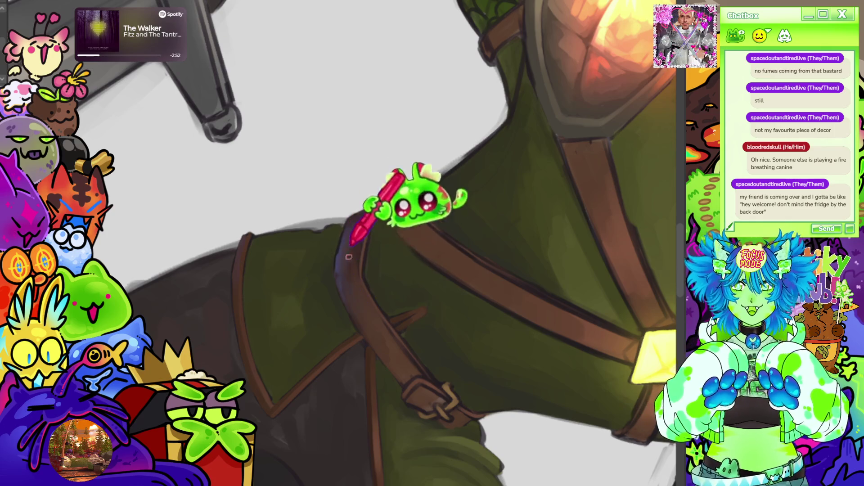
- Rotate the canvas to the diagonal strap's buckle, brush blue over it, then zoom out
{"action": "left_click_drag", "start_coordinate": [423, 73], "coordinate": [644, 27]}
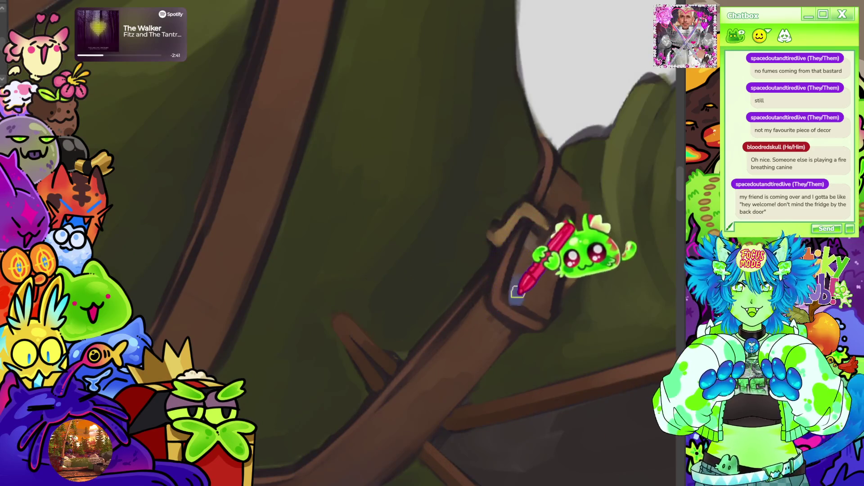
{"action": "mouse_move", "coordinate": [530, 302]}
{"action": "left_mouse_down"}
{"action": "mouse_move", "coordinate": [521, 276]}
{"action": "mouse_move", "coordinate": [526, 293]}
{"action": "mouse_move", "coordinate": [546, 288]}
{"action": "mouse_move", "coordinate": [555, 268]}
{"action": "left_mouse_up"}
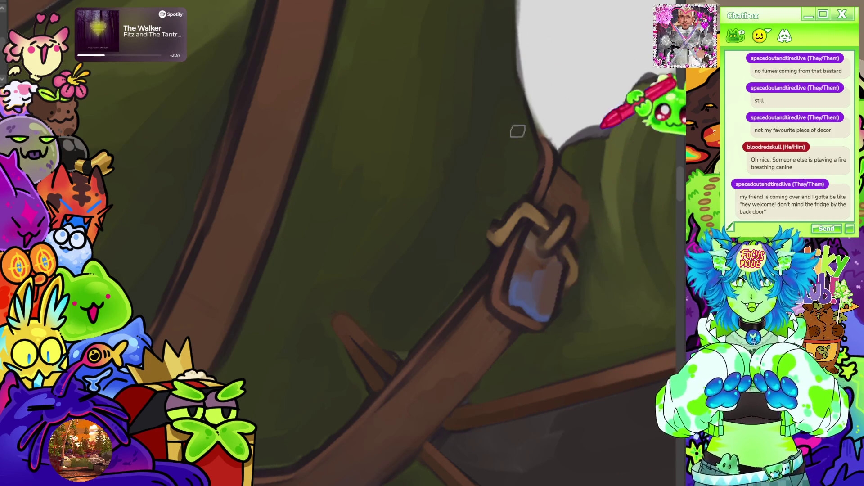
{"action": "scroll", "coordinate": [518, 131], "scroll_direction": "down", "scroll_amount": 3}
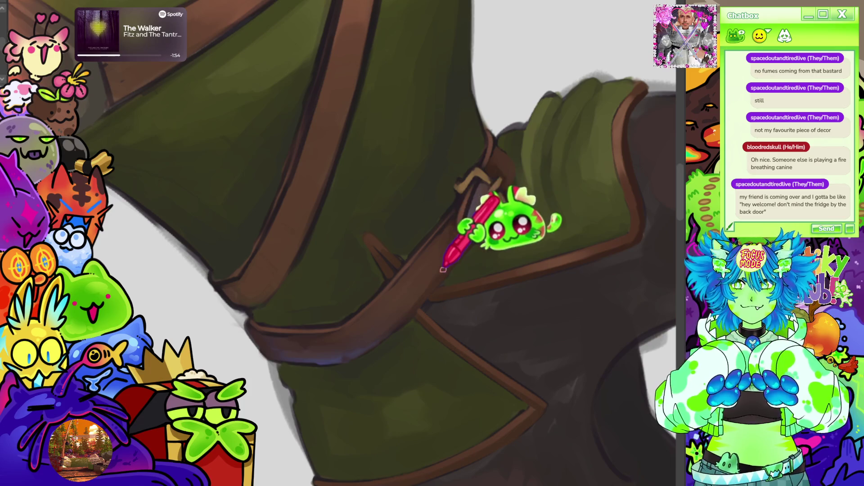
{"action": "scroll", "coordinate": [518, 219], "scroll_direction": "down", "scroll_amount": 5}
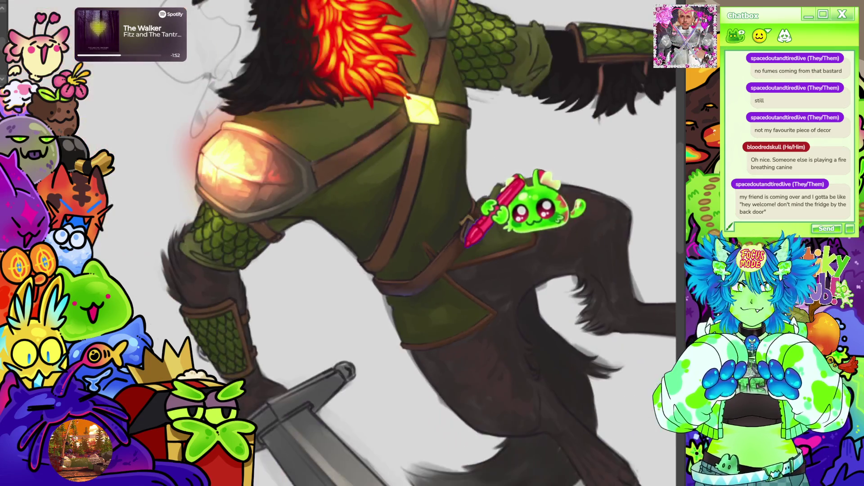
{"action": "scroll", "coordinate": [525, 183], "scroll_direction": "down", "scroll_amount": 3}
{"action": "scroll", "coordinate": [451, 180], "scroll_direction": "up", "scroll_amount": 2}
{"action": "scroll", "coordinate": [451, 180], "scroll_direction": "up", "scroll_amount": 4}
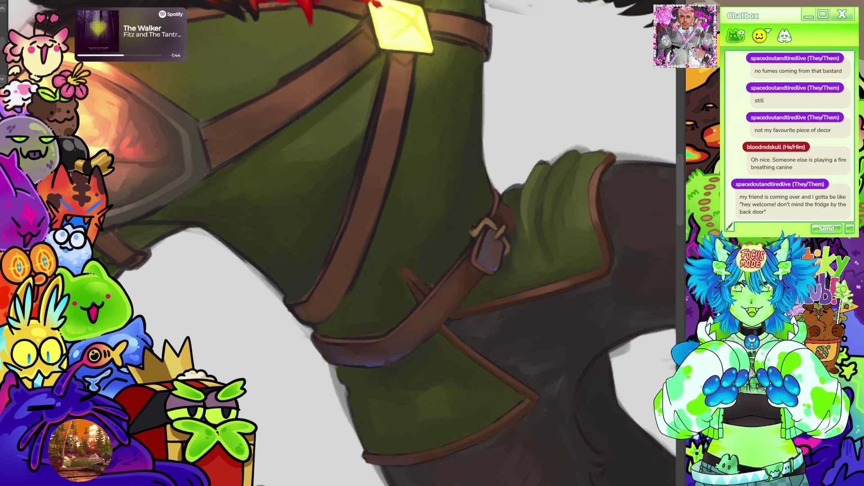
{"action": "scroll", "coordinate": [342, 243], "scroll_direction": "up", "scroll_amount": 3}
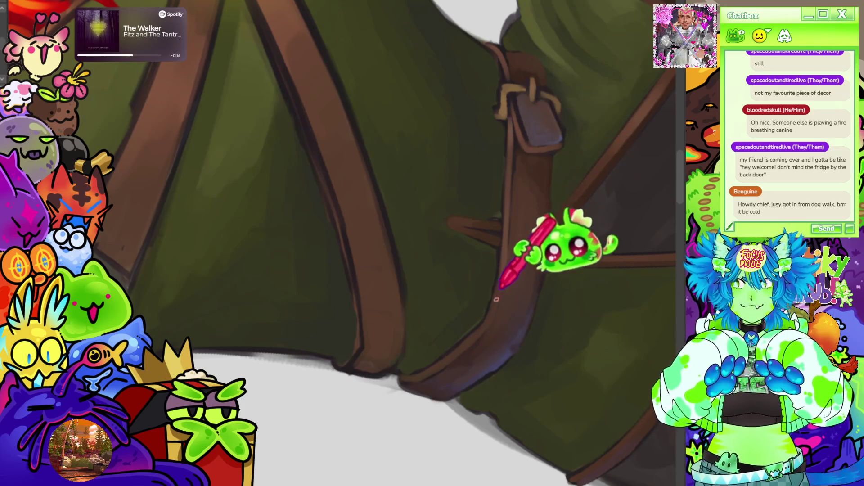
{"action": "mouse_move", "coordinate": [491, 277]}
{"action": "left_mouse_down"}
{"action": "mouse_move", "coordinate": [471, 254]}
{"action": "mouse_move", "coordinate": [396, 481]}
{"action": "left_mouse_up"}
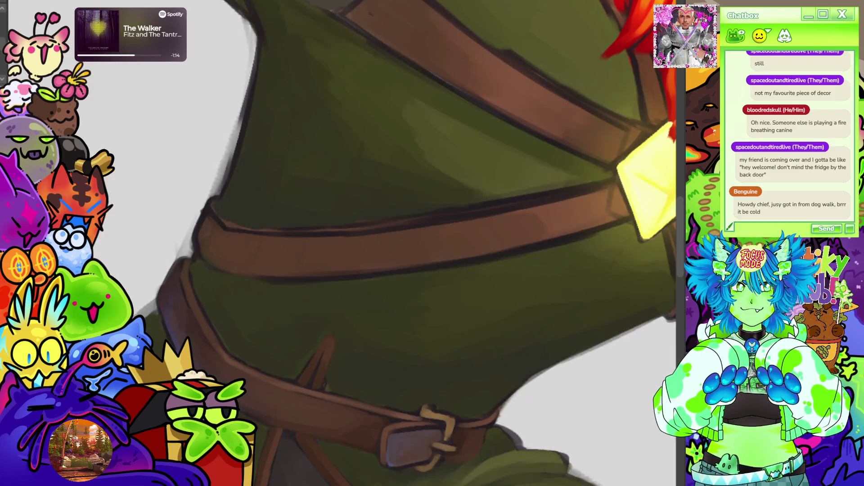
{"action": "scroll", "coordinate": [521, 126], "scroll_direction": "down", "scroll_amount": 10}
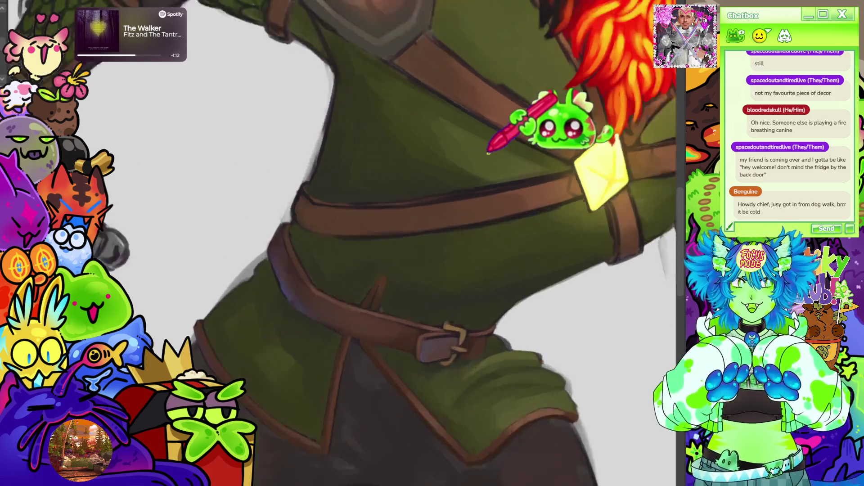
{"action": "scroll", "coordinate": [412, 166], "scroll_direction": "up", "scroll_amount": 5}
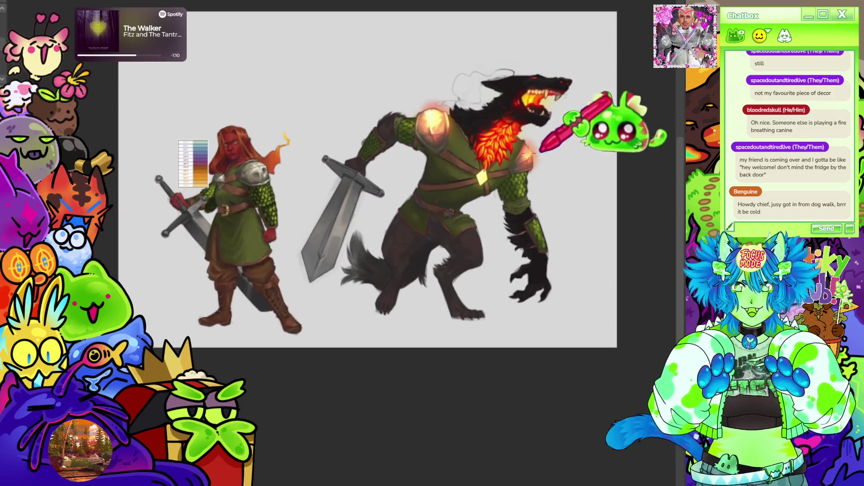
{"action": "scroll", "coordinate": [512, 141], "scroll_direction": "down", "scroll_amount": 3}
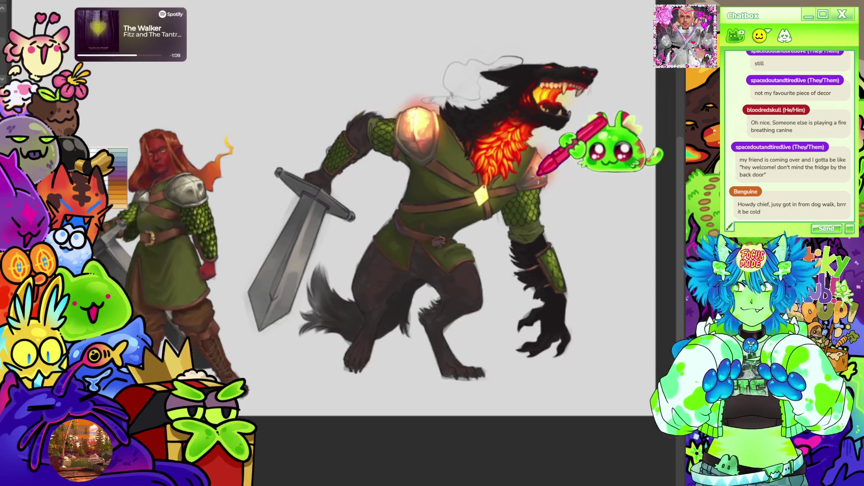
{"action": "scroll", "coordinate": [617, 154], "scroll_direction": "down", "scroll_amount": 5}
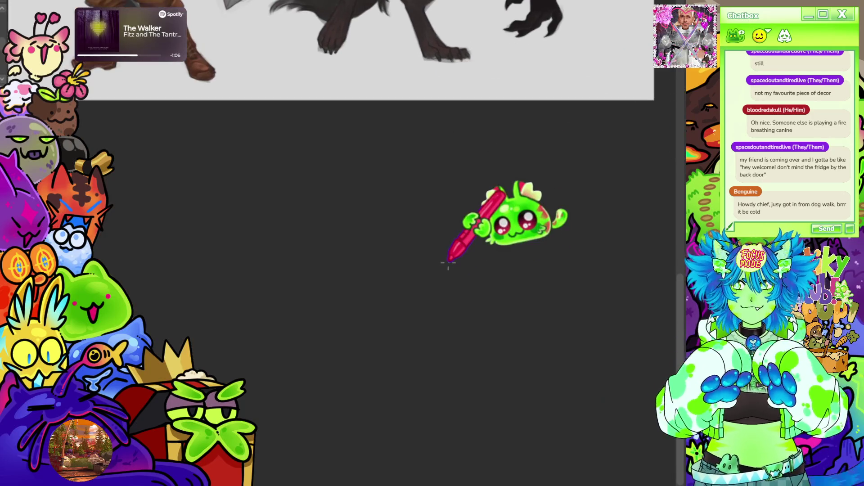
{"action": "scroll", "coordinate": [450, 260], "scroll_direction": "up", "scroll_amount": 8}
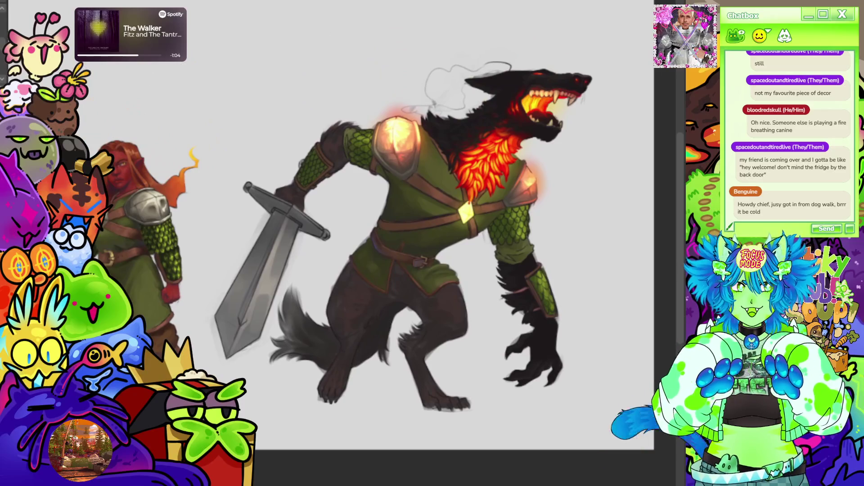
{"action": "scroll", "coordinate": [571, 131], "scroll_direction": "down", "scroll_amount": 3}
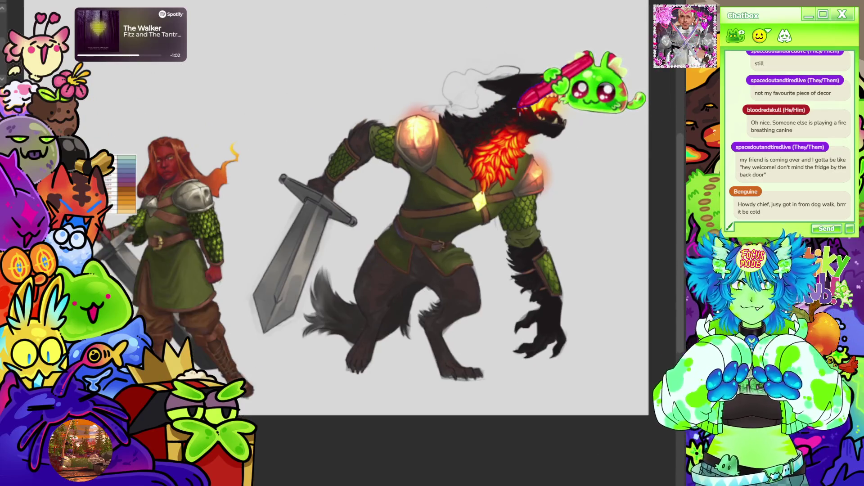
{"action": "scroll", "coordinate": [466, 214], "scroll_direction": "down", "scroll_amount": 8}
{"action": "scroll", "coordinate": [401, 259], "scroll_direction": "up", "scroll_amount": 1}
{"action": "scroll", "coordinate": [401, 260], "scroll_direction": "up", "scroll_amount": 10}
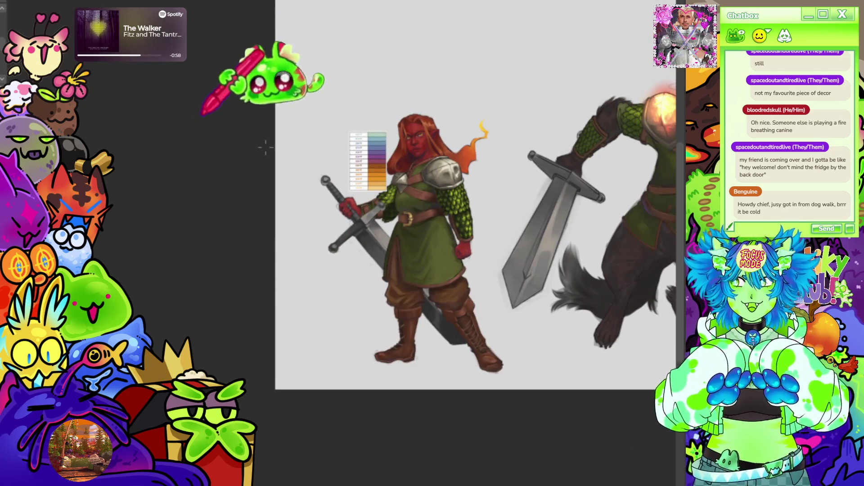
{"action": "scroll", "coordinate": [525, 227], "scroll_direction": "up", "scroll_amount": 2}
{"action": "scroll", "coordinate": [396, 243], "scroll_direction": "up", "scroll_amount": 2}
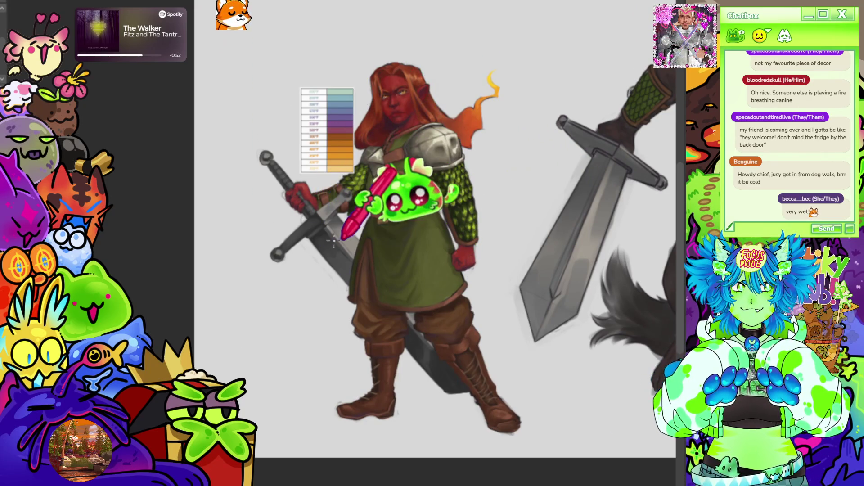
{"action": "scroll", "coordinate": [341, 242], "scroll_direction": "down", "scroll_amount": 5}
{"action": "scroll", "coordinate": [578, 243], "scroll_direction": "down", "scroll_amount": 3}
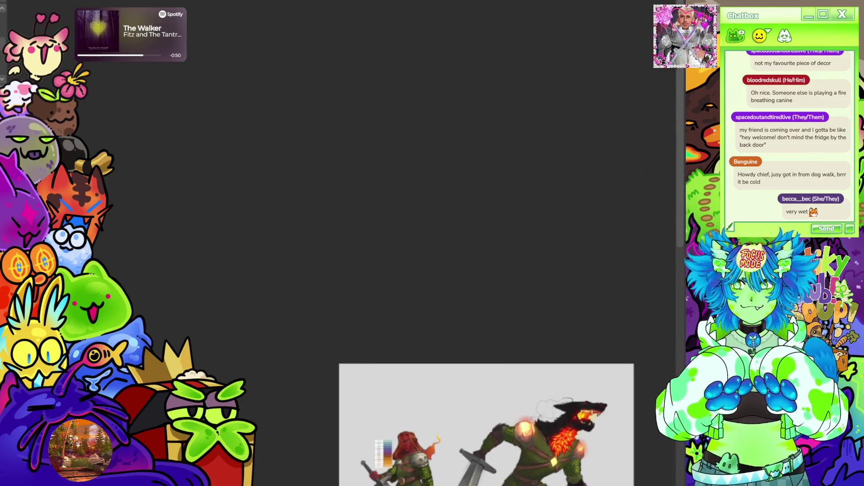
{"action": "scroll", "coordinate": [676, 324], "scroll_direction": "down", "scroll_amount": 5}
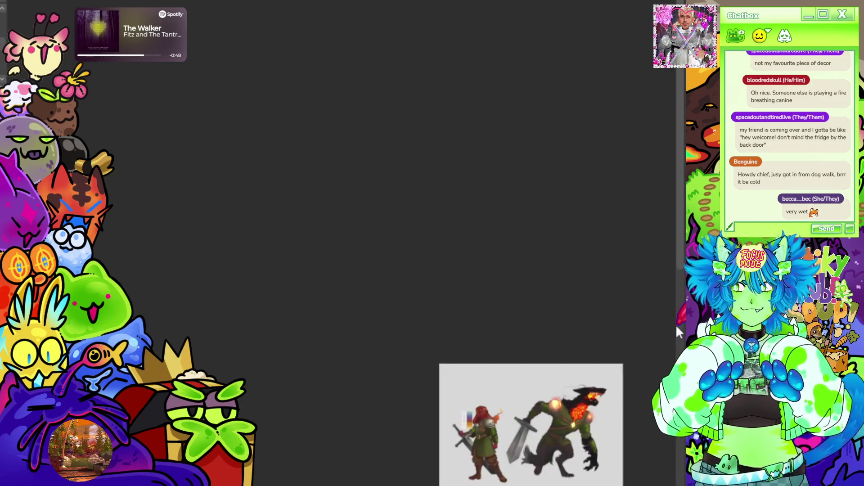
{"action": "scroll", "coordinate": [477, 117], "scroll_direction": "up", "scroll_amount": 5}
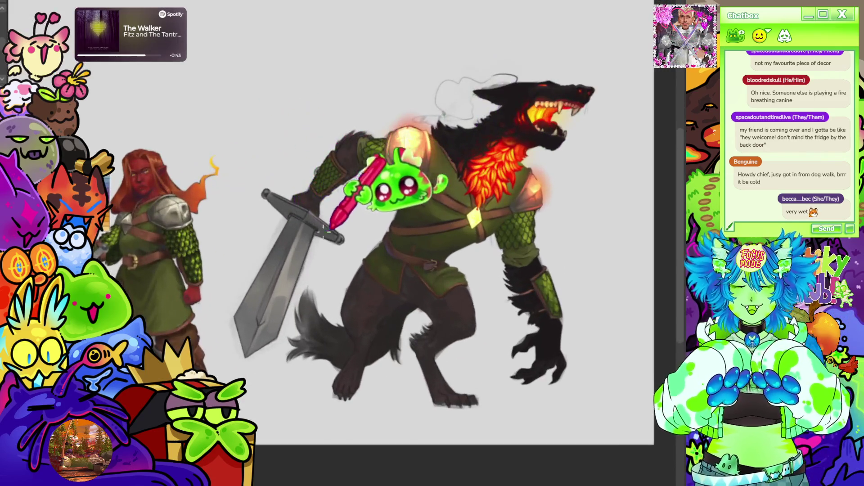
{"action": "scroll", "coordinate": [311, 135], "scroll_direction": "down", "scroll_amount": 2}
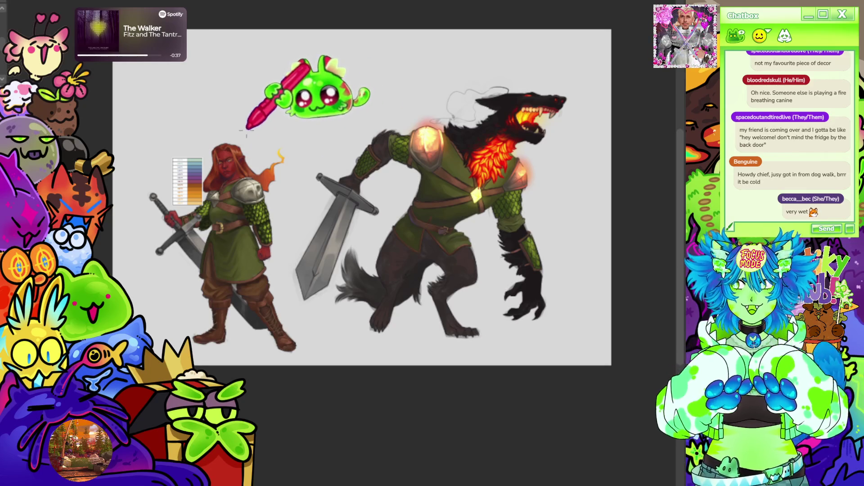
{"action": "scroll", "coordinate": [259, 121], "scroll_direction": "up", "scroll_amount": 2}
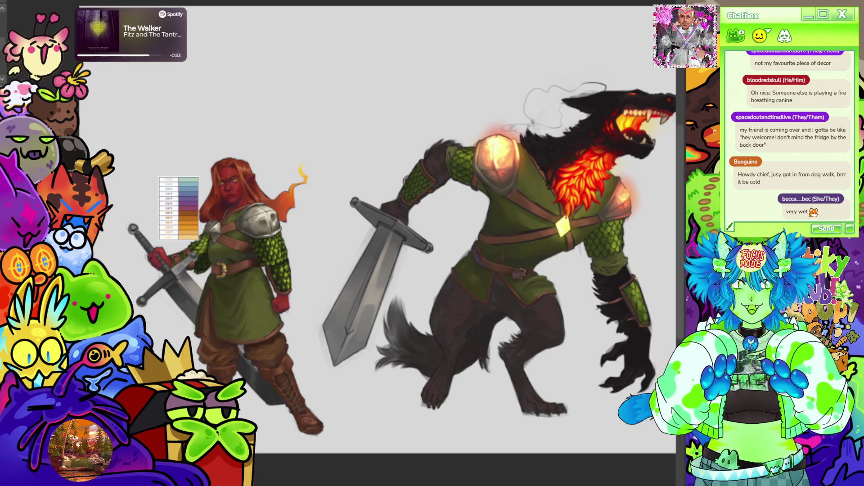
{"action": "key", "text": "ctrl+z"}
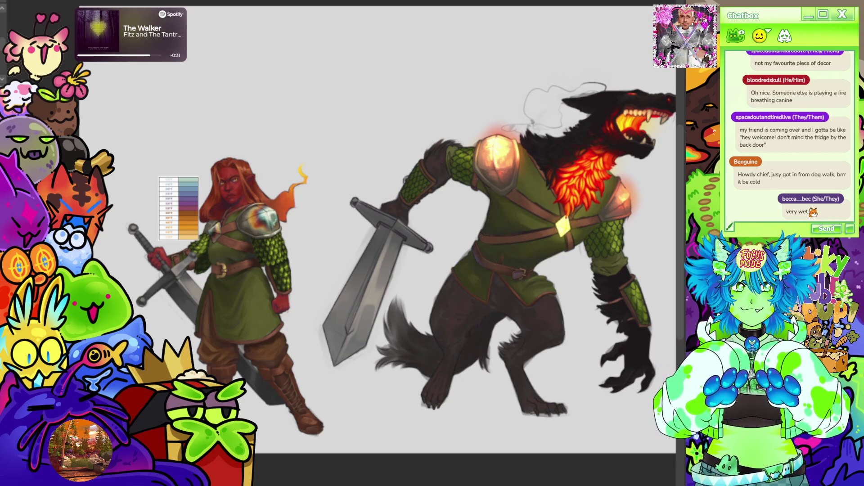
{"action": "scroll", "coordinate": [463, 183], "scroll_direction": "down", "scroll_amount": 3}
{"action": "scroll", "coordinate": [252, 90], "scroll_direction": "up", "scroll_amount": 5}
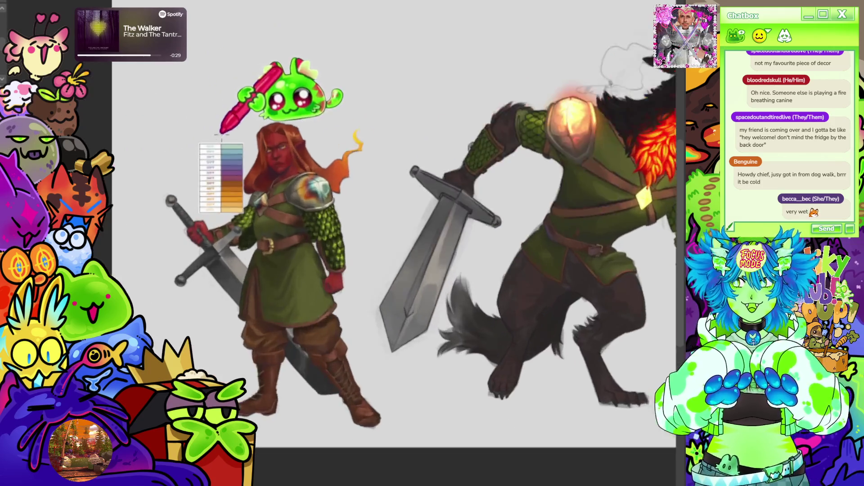
{"action": "scroll", "coordinate": [333, 188], "scroll_direction": "up", "scroll_amount": 5}
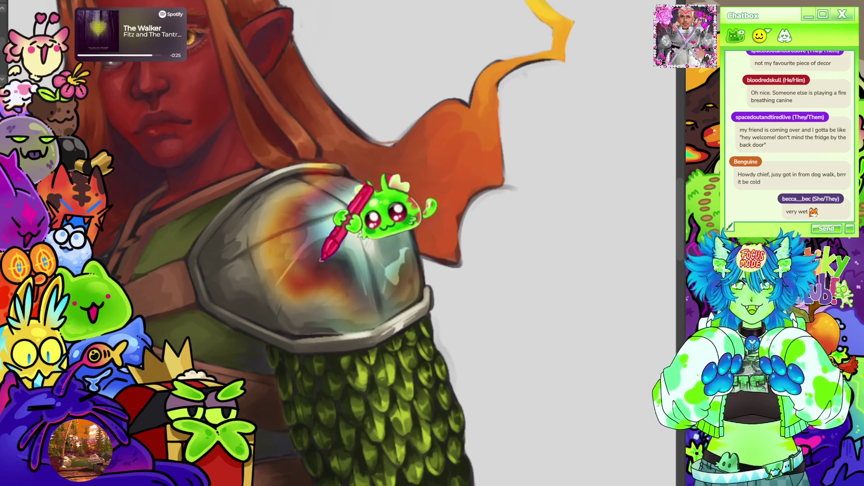
{"action": "scroll", "coordinate": [277, 225], "scroll_direction": "down", "scroll_amount": 2}
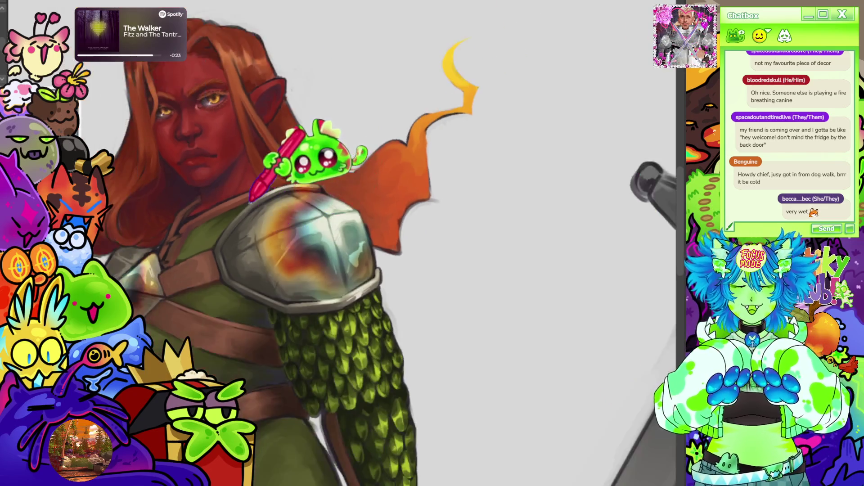
{"action": "scroll", "coordinate": [279, 171], "scroll_direction": "down", "scroll_amount": 4}
{"action": "scroll", "coordinate": [569, 96], "scroll_direction": "up", "scroll_amount": 5}
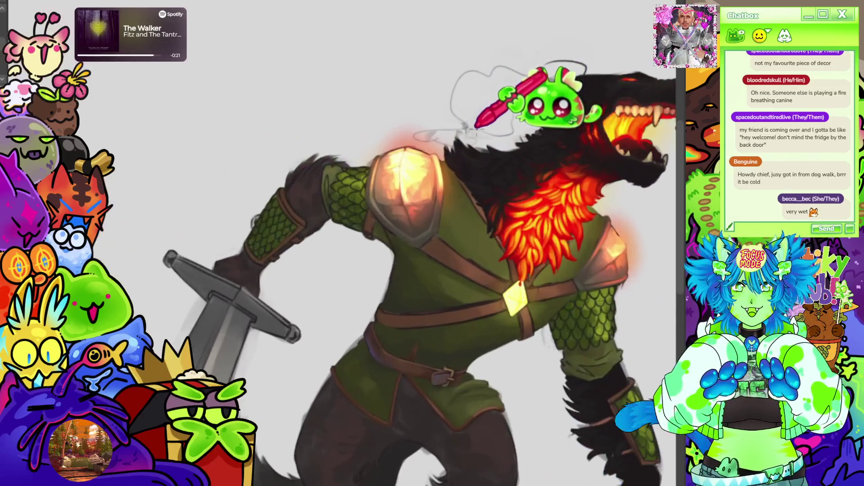
{"action": "scroll", "coordinate": [299, 97], "scroll_direction": "down", "scroll_amount": 4}
{"action": "scroll", "coordinate": [309, 164], "scroll_direction": "up", "scroll_amount": 5}
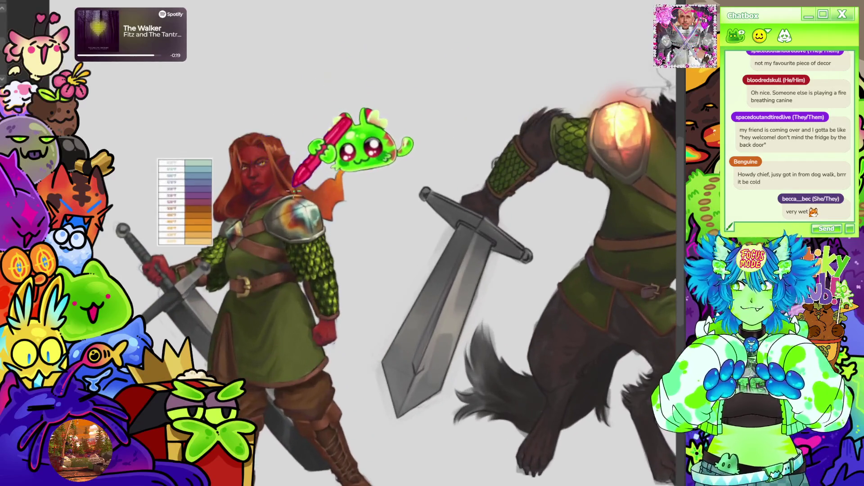
{"action": "scroll", "coordinate": [294, 189], "scroll_direction": "up", "scroll_amount": 3}
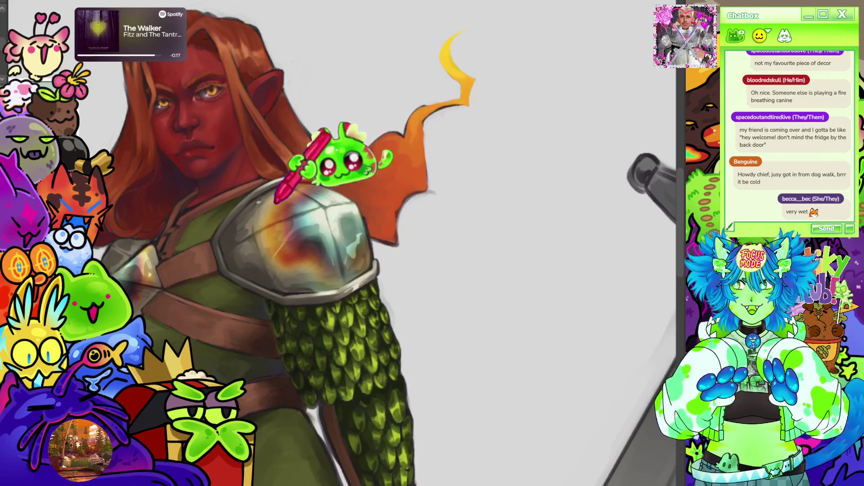
{"action": "scroll", "coordinate": [275, 202], "scroll_direction": "down", "scroll_amount": 5}
{"action": "scroll", "coordinate": [468, 79], "scroll_direction": "up", "scroll_amount": 2}
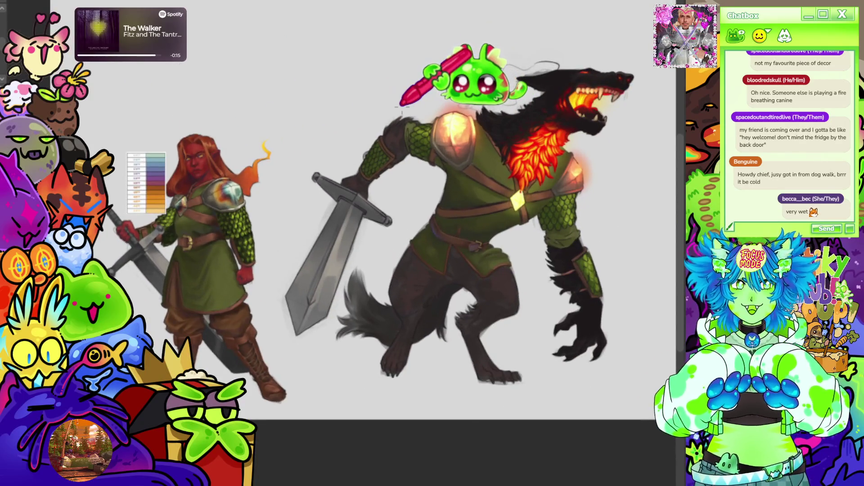
{"action": "scroll", "coordinate": [252, 189], "scroll_direction": "up", "scroll_amount": 5}
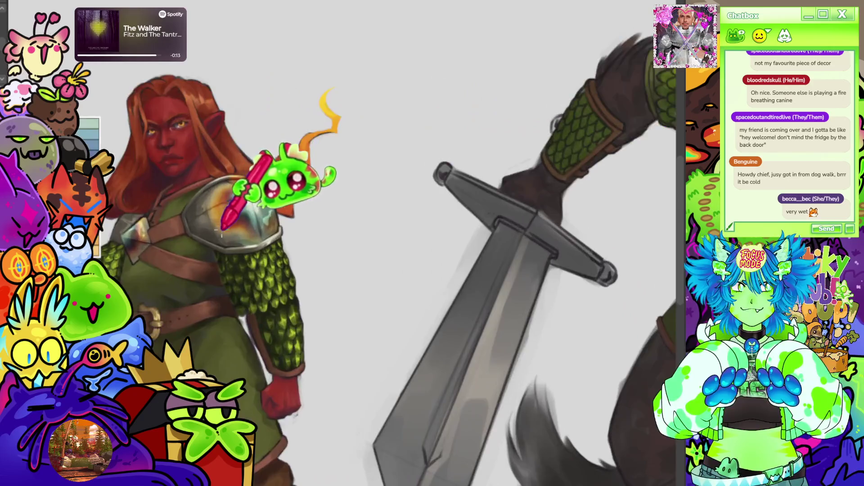
{"action": "scroll", "coordinate": [265, 203], "scroll_direction": "up", "scroll_amount": 2}
{"action": "scroll", "coordinate": [247, 185], "scroll_direction": "down", "scroll_amount": 3}
{"action": "scroll", "coordinate": [170, 164], "scroll_direction": "up", "scroll_amount": 1}
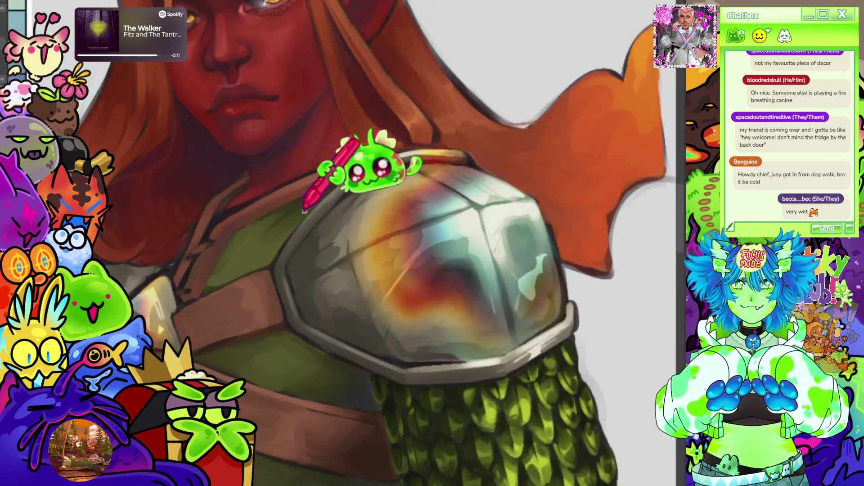
{"action": "scroll", "coordinate": [319, 203], "scroll_direction": "down", "scroll_amount": 3}
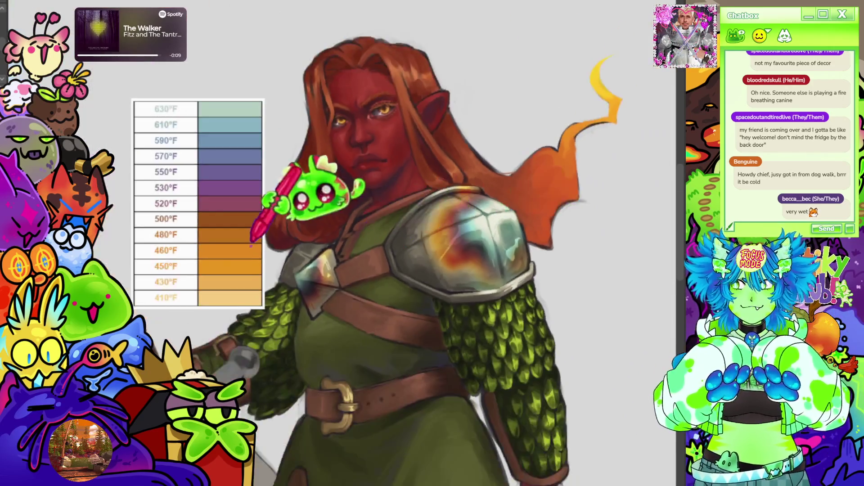
{"action": "scroll", "coordinate": [378, 315], "scroll_direction": "up", "scroll_amount": 3}
{"action": "scroll", "coordinate": [250, 270], "scroll_direction": "down", "scroll_amount": 4}
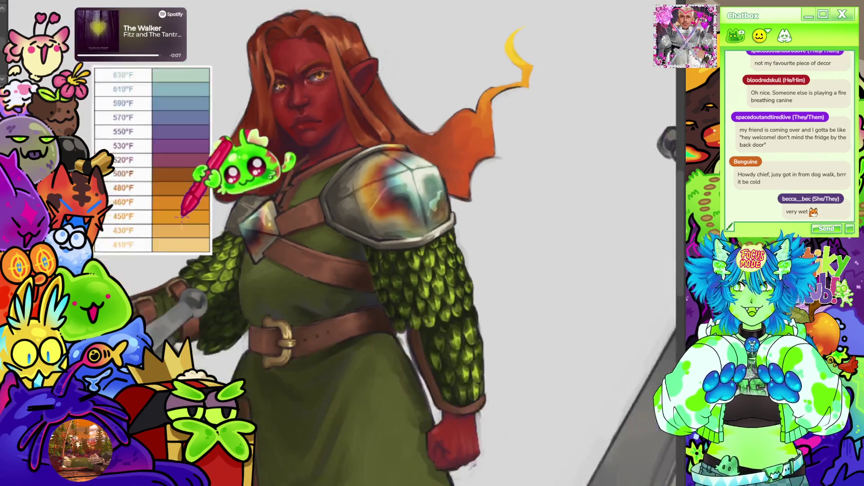
{"action": "scroll", "coordinate": [472, 241], "scroll_direction": "up", "scroll_amount": 4}
{"action": "scroll", "coordinate": [586, 229], "scroll_direction": "down", "scroll_amount": 3}
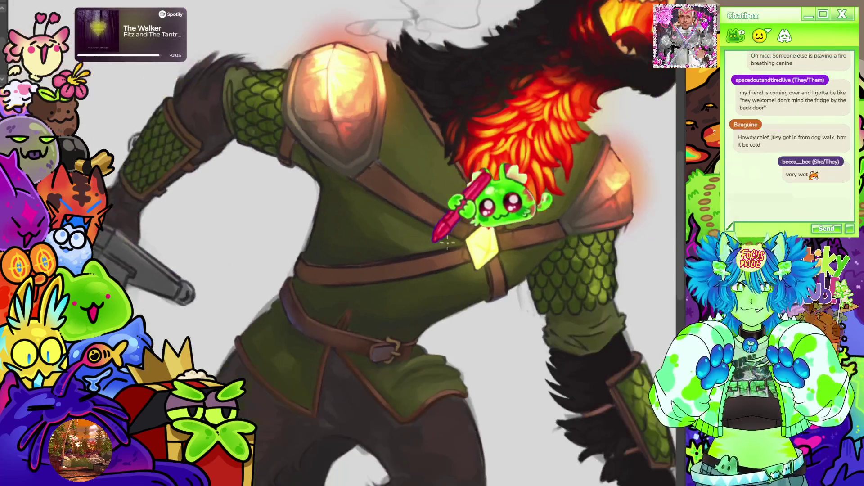
{"action": "scroll", "coordinate": [475, 243], "scroll_direction": "up", "scroll_amount": 4}
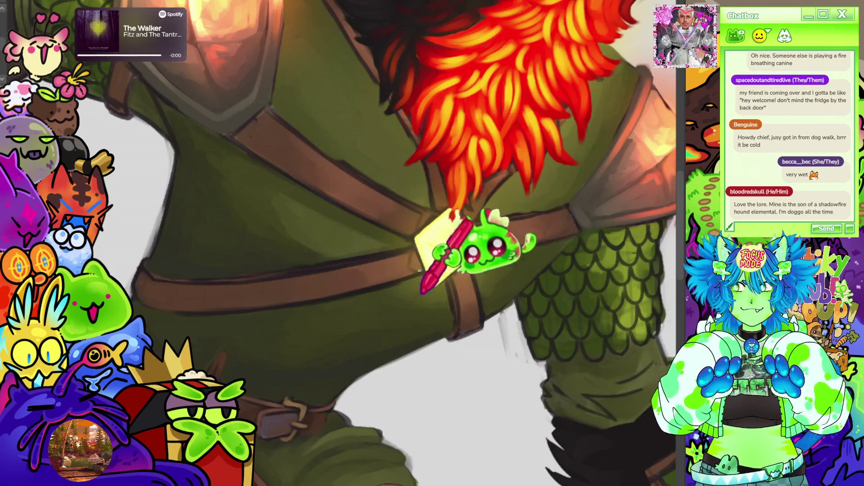
{"action": "scroll", "coordinate": [450, 180], "scroll_direction": "down", "scroll_amount": 3}
{"action": "scroll", "coordinate": [442, 141], "scroll_direction": "down", "scroll_amount": 5}
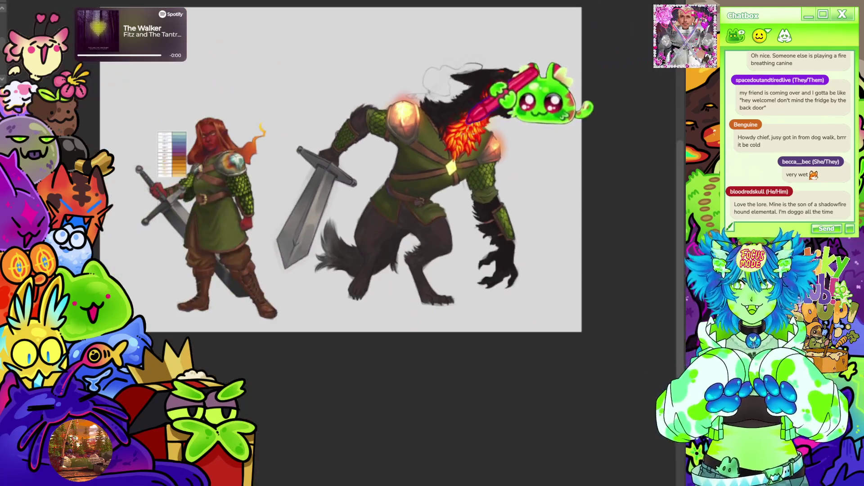
{"action": "scroll", "coordinate": [405, 169], "scroll_direction": "up", "scroll_amount": 1}
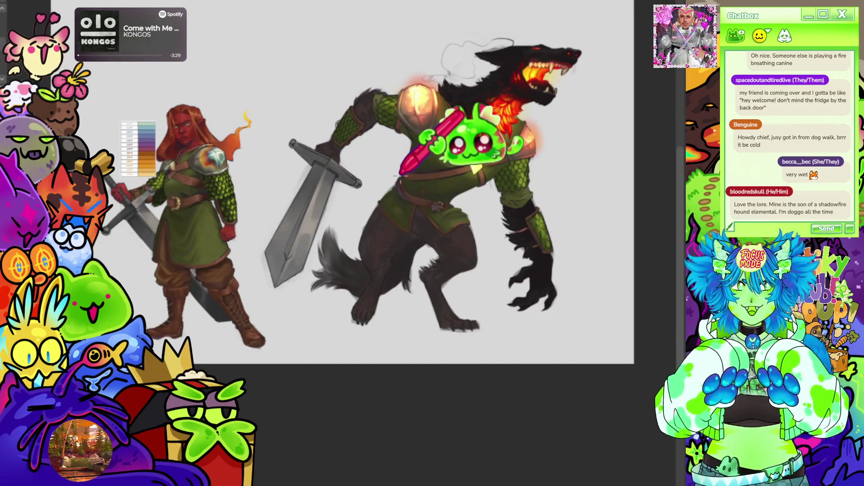
{"action": "scroll", "coordinate": [399, 173], "scroll_direction": "up", "scroll_amount": 1}
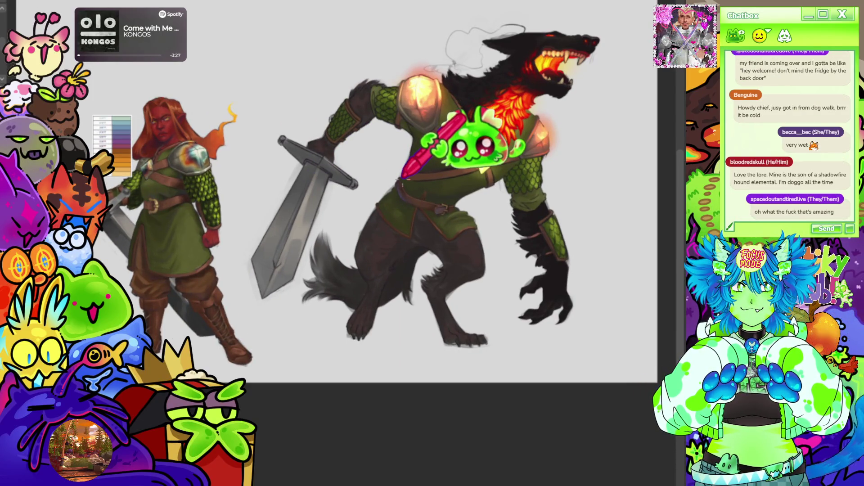
{"action": "scroll", "coordinate": [279, 142], "scroll_direction": "up", "scroll_amount": 1}
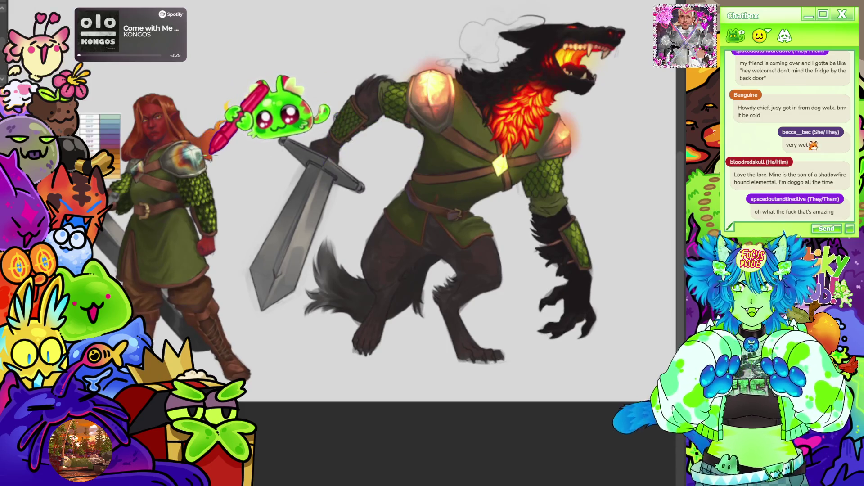
{"action": "scroll", "coordinate": [289, 120], "scroll_direction": "down", "scroll_amount": 2}
{"action": "scroll", "coordinate": [207, 69], "scroll_direction": "up", "scroll_amount": 1}
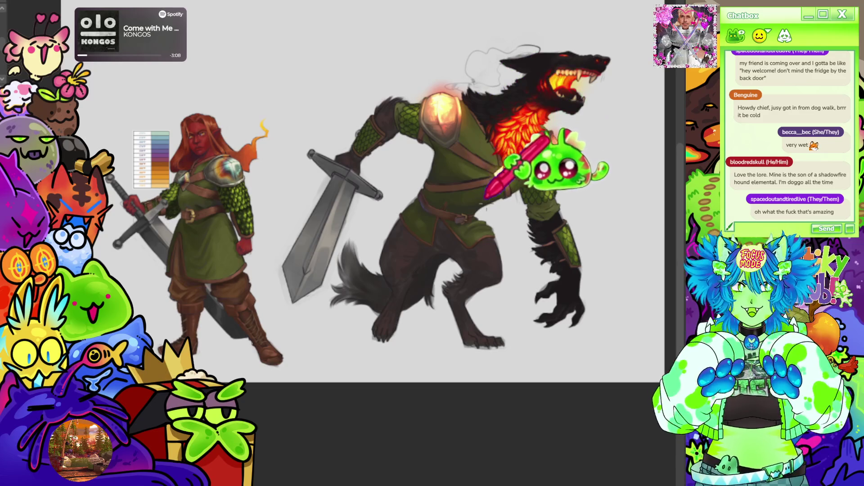
{"action": "key", "text": "ctrl+z"}
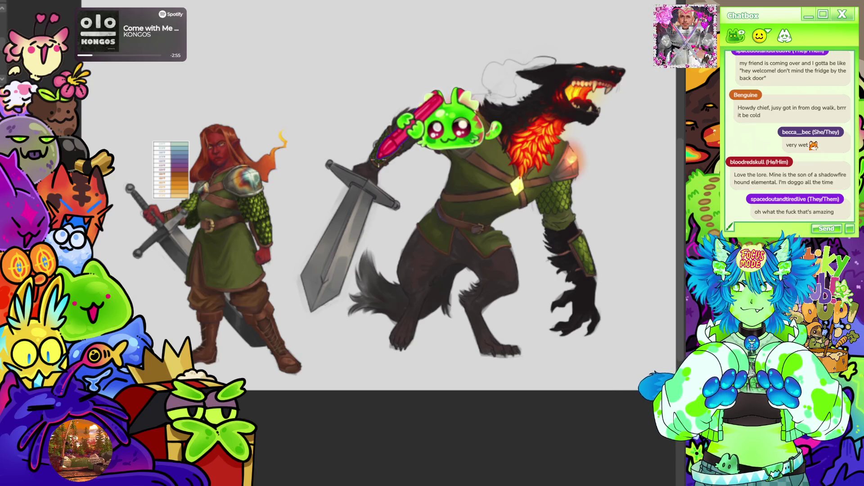
{"action": "scroll", "coordinate": [482, 225], "scroll_direction": "up", "scroll_amount": 5}
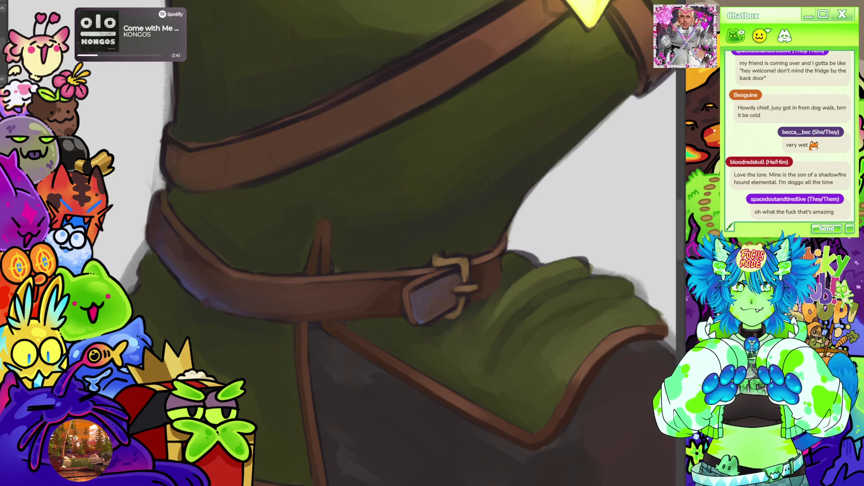
{"action": "scroll", "coordinate": [392, 243], "scroll_direction": "down", "scroll_amount": 5}
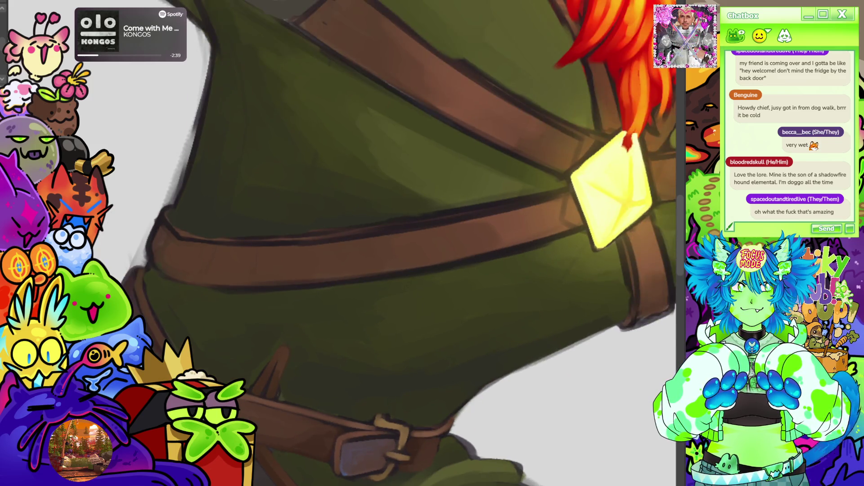
{"action": "scroll", "coordinate": [340, 228], "scroll_direction": "down", "scroll_amount": 2}
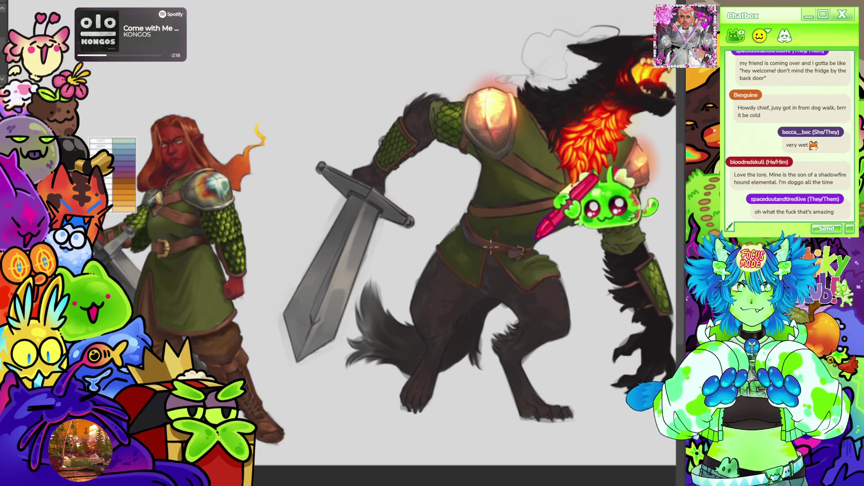
{"action": "scroll", "coordinate": [198, 222], "scroll_direction": "up", "scroll_amount": 2}
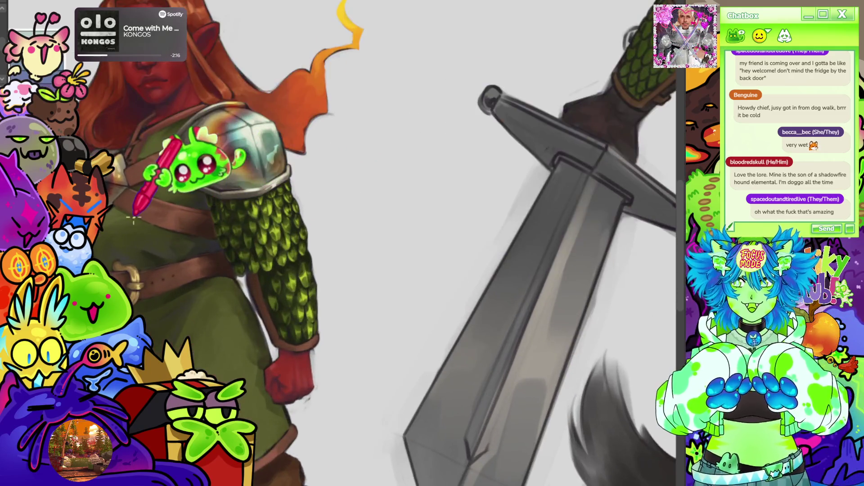
{"action": "scroll", "coordinate": [289, 164], "scroll_direction": "down", "scroll_amount": 4}
{"action": "scroll", "coordinate": [381, 160], "scroll_direction": "up", "scroll_amount": 2}
{"action": "scroll", "coordinate": [383, 166], "scroll_direction": "down", "scroll_amount": 1}
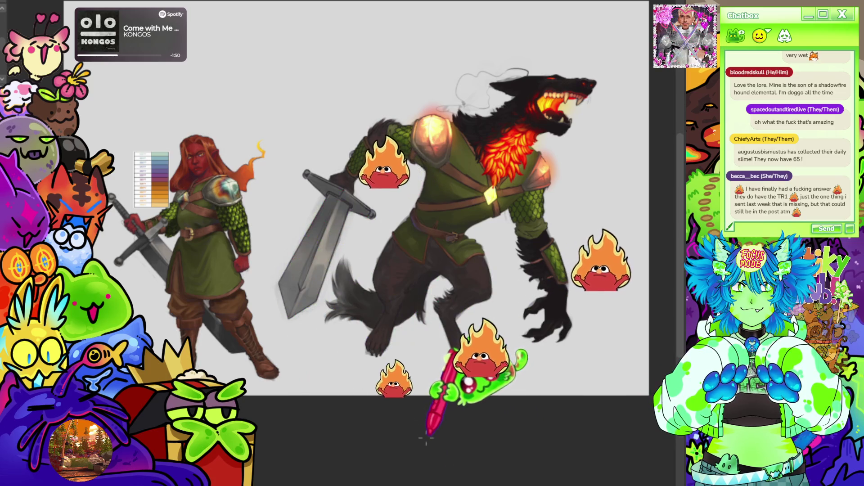
{"action": "scroll", "coordinate": [464, 149], "scroll_direction": "up", "scroll_amount": 5}
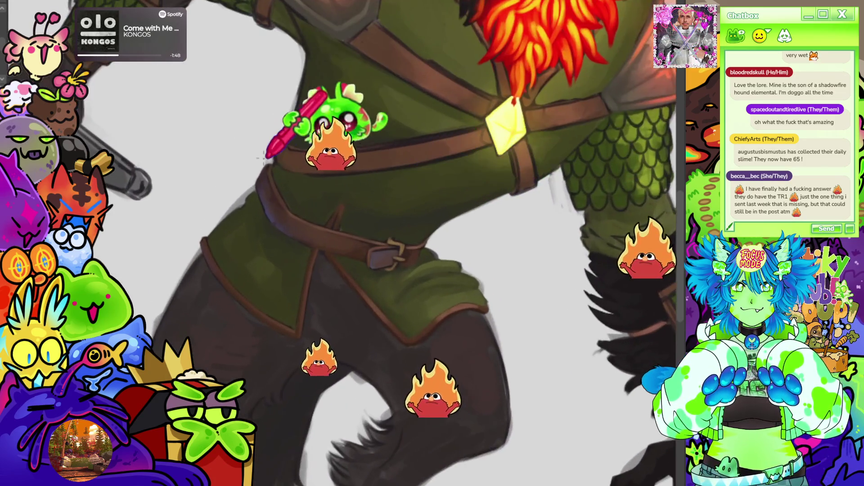
{"action": "scroll", "coordinate": [374, 195], "scroll_direction": "up", "scroll_amount": 2}
{"action": "scroll", "coordinate": [415, 106], "scroll_direction": "down", "scroll_amount": 3}
{"action": "scroll", "coordinate": [376, 48], "scroll_direction": "up", "scroll_amount": 2}
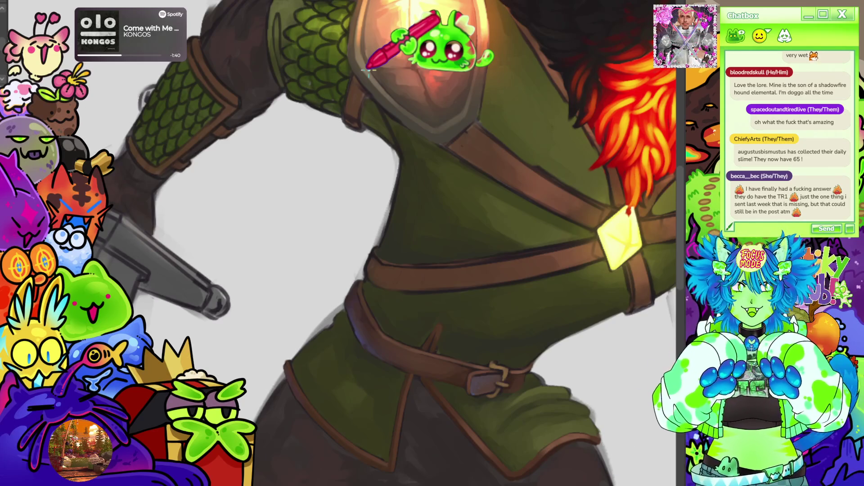
{"action": "mouse_move", "coordinate": [387, 243]}
{"action": "left_mouse_down"}
{"action": "mouse_move", "coordinate": [383, 212]}
{"action": "mouse_move", "coordinate": [338, 221]}
{"action": "mouse_move", "coordinate": [385, 249]}
{"action": "left_mouse_up"}
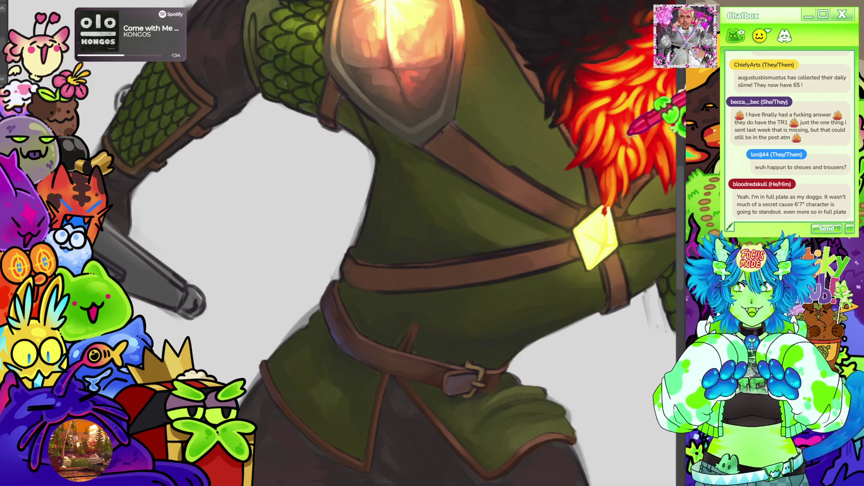
{"action": "scroll", "coordinate": [342, 243], "scroll_direction": "down", "scroll_amount": 5}
{"action": "mouse_move", "coordinate": [387, 235]}
{"action": "left_mouse_down"}
{"action": "mouse_move", "coordinate": [396, 252]}
{"action": "mouse_move", "coordinate": [405, 247]}
{"action": "mouse_move", "coordinate": [246, 303]}
{"action": "left_mouse_up"}
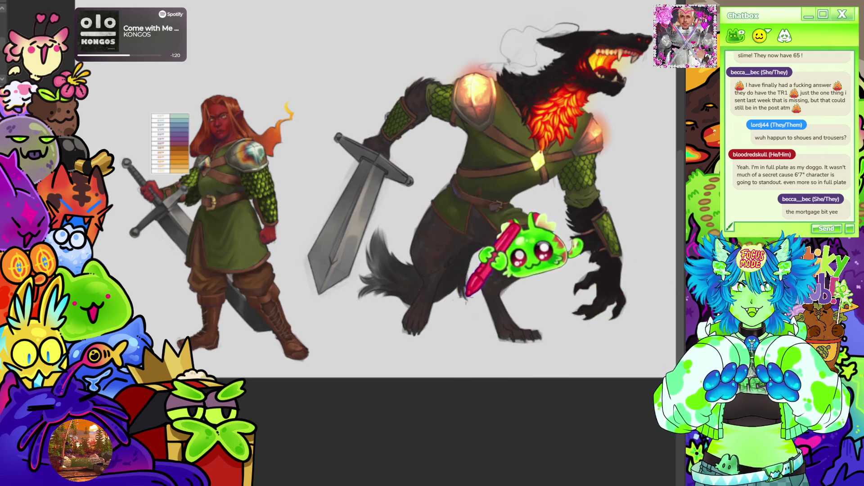
{"action": "scroll", "coordinate": [531, 225], "scroll_direction": "down", "scroll_amount": 1}
{"action": "scroll", "coordinate": [222, 222], "scroll_direction": "up", "scroll_amount": 5}
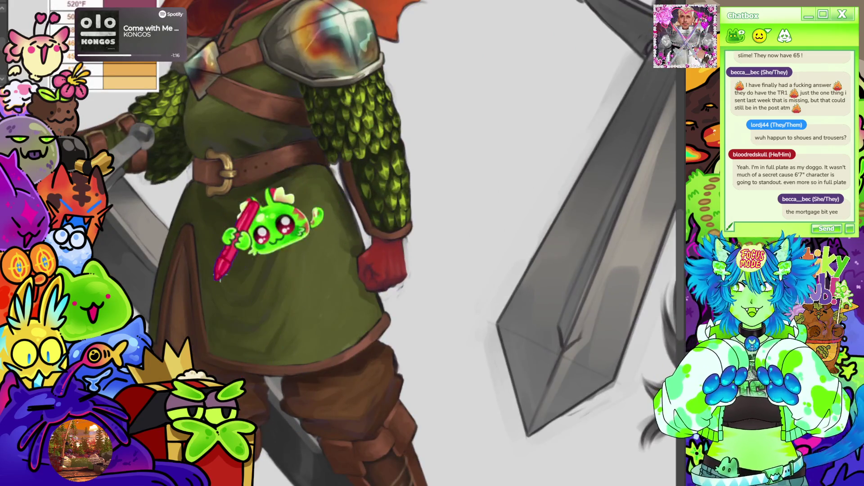
{"action": "scroll", "coordinate": [315, 279], "scroll_direction": "down", "scroll_amount": 5}
{"action": "scroll", "coordinate": [324, 199], "scroll_direction": "down", "scroll_amount": 2}
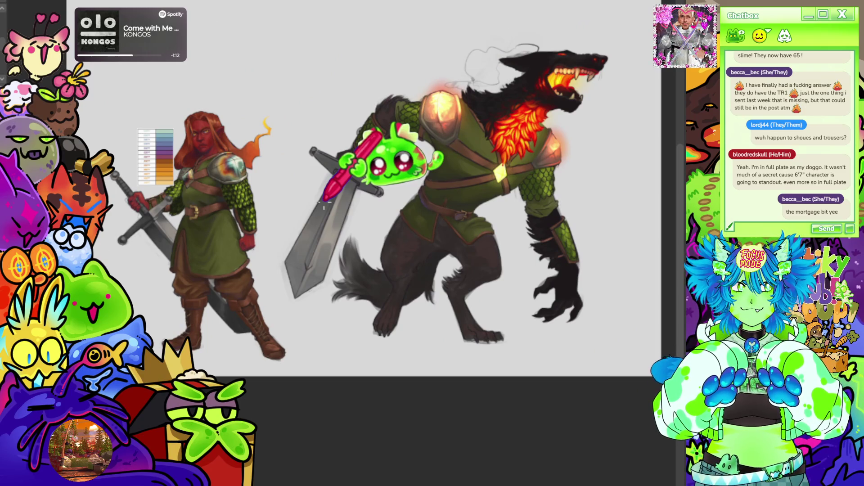
{"action": "scroll", "coordinate": [265, 193], "scroll_direction": "up", "scroll_amount": 2}
{"action": "scroll", "coordinate": [310, 194], "scroll_direction": "down", "scroll_amount": 2}
{"action": "scroll", "coordinate": [234, 196], "scroll_direction": "up", "scroll_amount": 2}
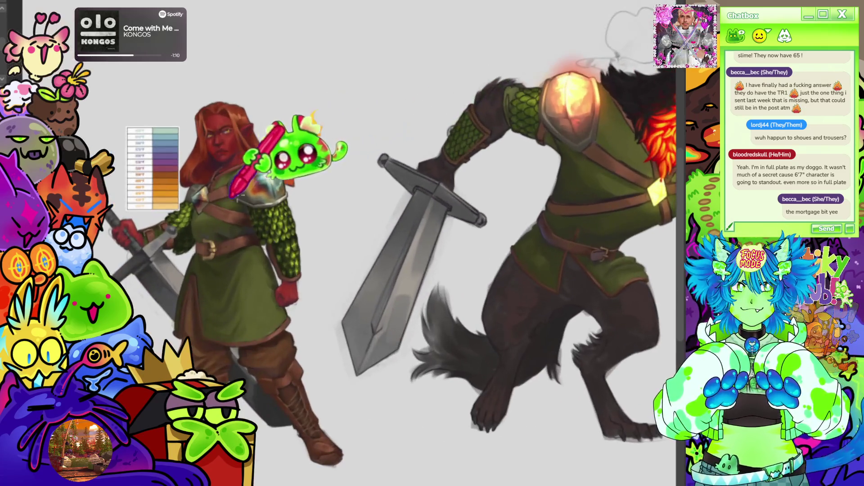
{"action": "scroll", "coordinate": [225, 219], "scroll_direction": "down", "scroll_amount": 1}
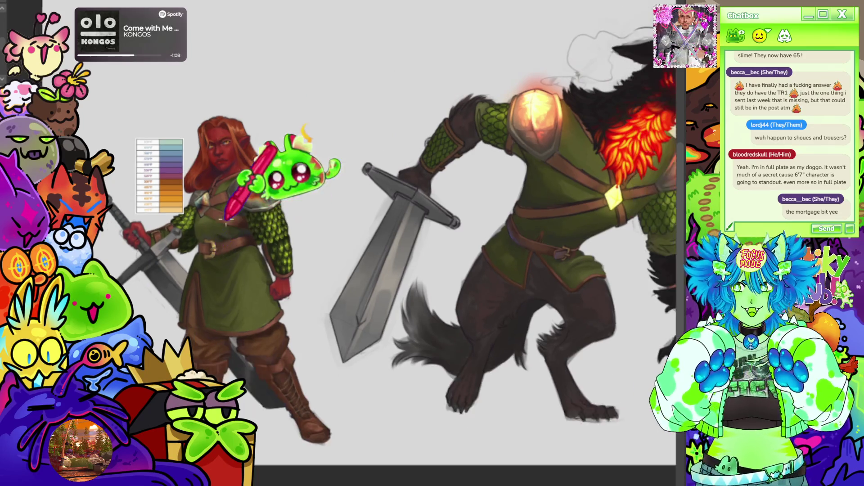
{"action": "scroll", "coordinate": [224, 219], "scroll_direction": "down", "scroll_amount": 1}
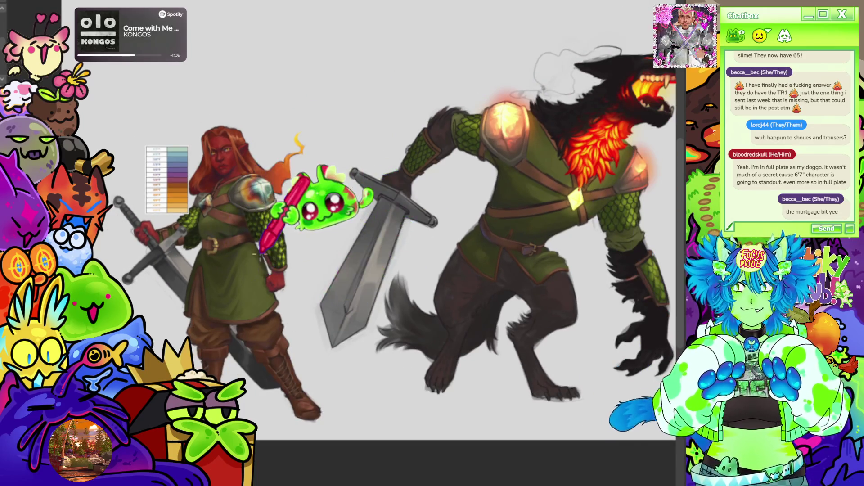
{"action": "scroll", "coordinate": [416, 173], "scroll_direction": "down", "scroll_amount": 1}
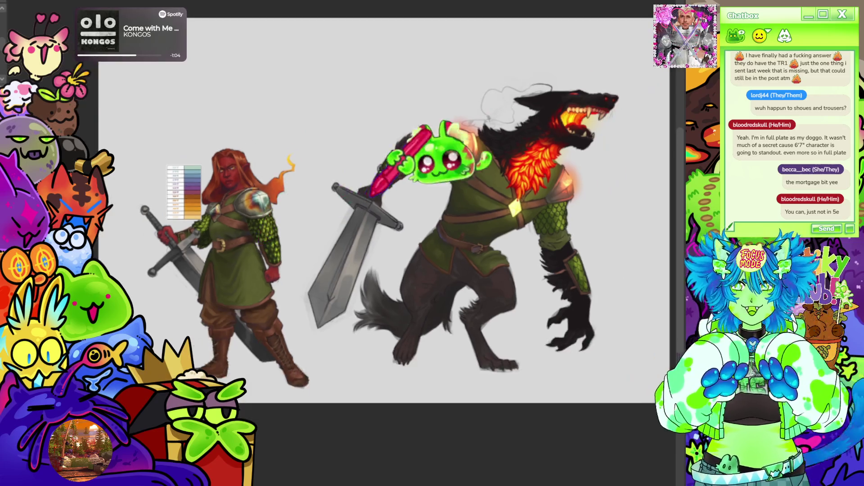
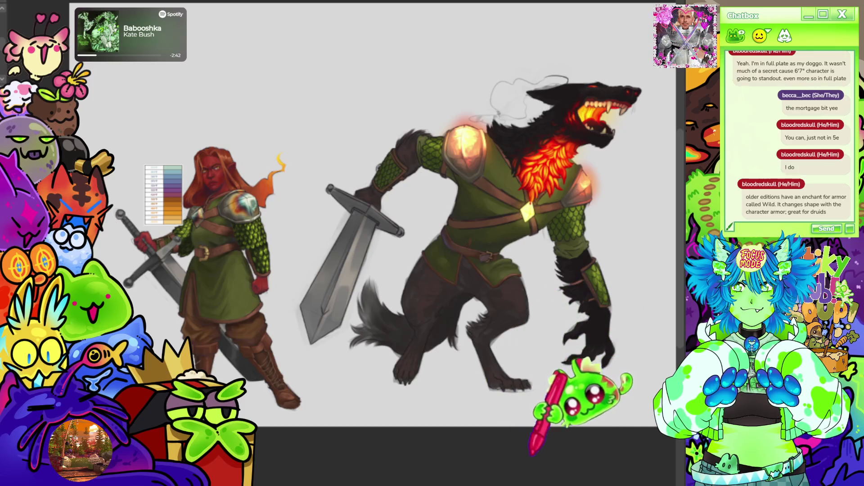
- Zoom in and out around the werewolf's chest straps and glowing shoulder plate to inspect the tunic shading
{"action": "scroll", "coordinate": [525, 193], "scroll_direction": "down", "scroll_amount": 3}
{"action": "scroll", "coordinate": [482, 245], "scroll_direction": "up", "scroll_amount": 5}
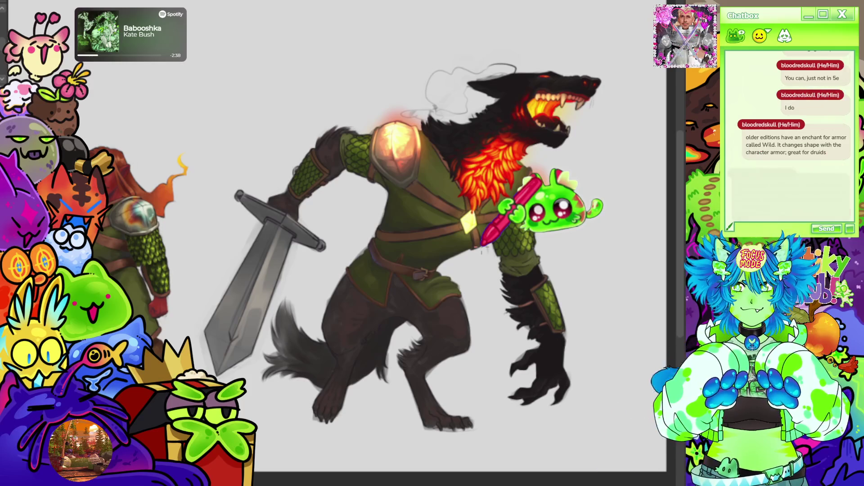
{"action": "scroll", "coordinate": [540, 189], "scroll_direction": "down", "scroll_amount": 3}
{"action": "scroll", "coordinate": [639, 247], "scroll_direction": "up", "scroll_amount": 5}
{"action": "scroll", "coordinate": [572, 171], "scroll_direction": "up", "scroll_amount": 3}
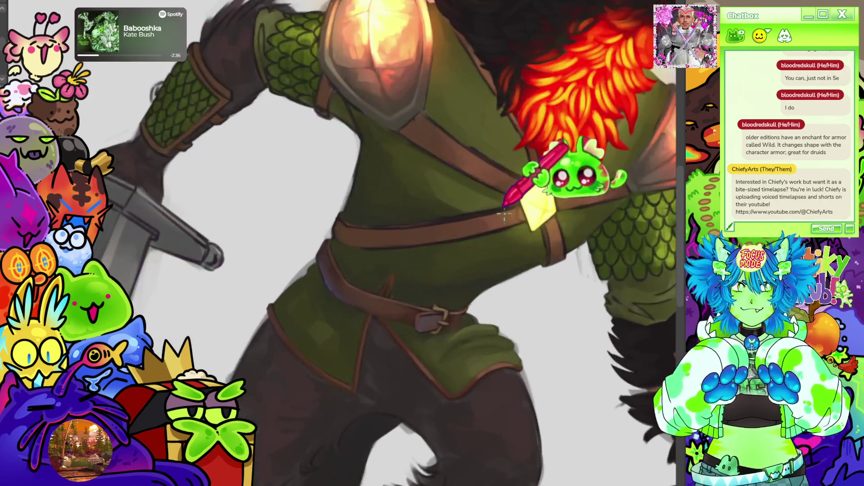
{"action": "scroll", "coordinate": [378, 243], "scroll_direction": "down", "scroll_amount": 3}
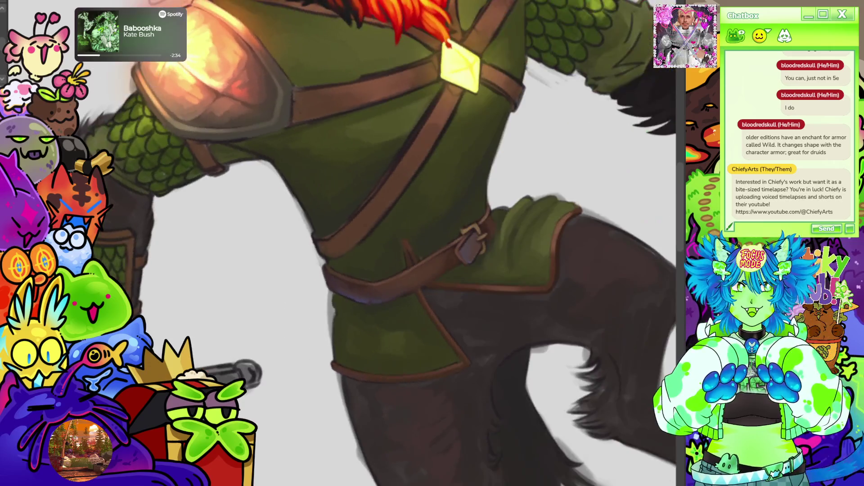
{"action": "scroll", "coordinate": [378, 244], "scroll_direction": "up", "scroll_amount": 3}
{"action": "scroll", "coordinate": [495, 203], "scroll_direction": "down", "scroll_amount": 2}
{"action": "scroll", "coordinate": [495, 203], "scroll_direction": "up", "scroll_amount": 4}
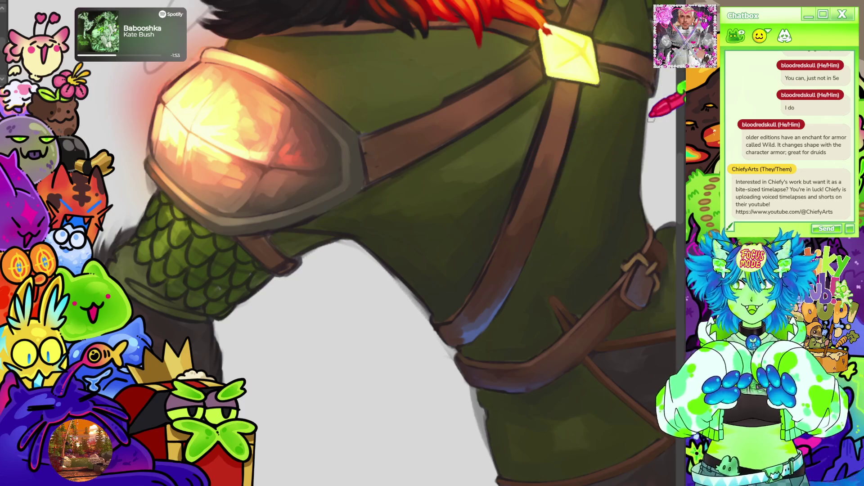
- Zoom in on the chest strap below the gem, then reset to the whole upright canvas
{"action": "scroll", "coordinate": [473, 163], "scroll_direction": "down", "scroll_amount": 5}
{"action": "scroll", "coordinate": [244, 224], "scroll_direction": "up", "scroll_amount": 3}
{"action": "scroll", "coordinate": [285, 239], "scroll_direction": "up", "scroll_amount": 5}
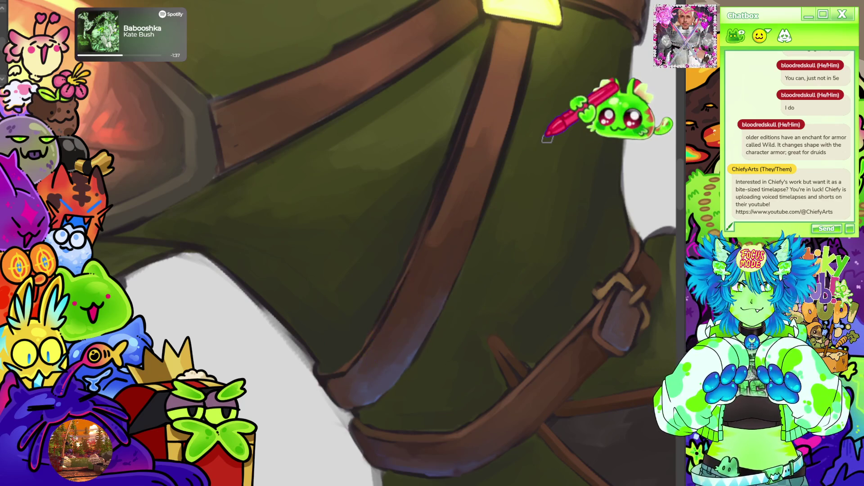
{"action": "scroll", "coordinate": [547, 138], "scroll_direction": "down", "scroll_amount": 8}
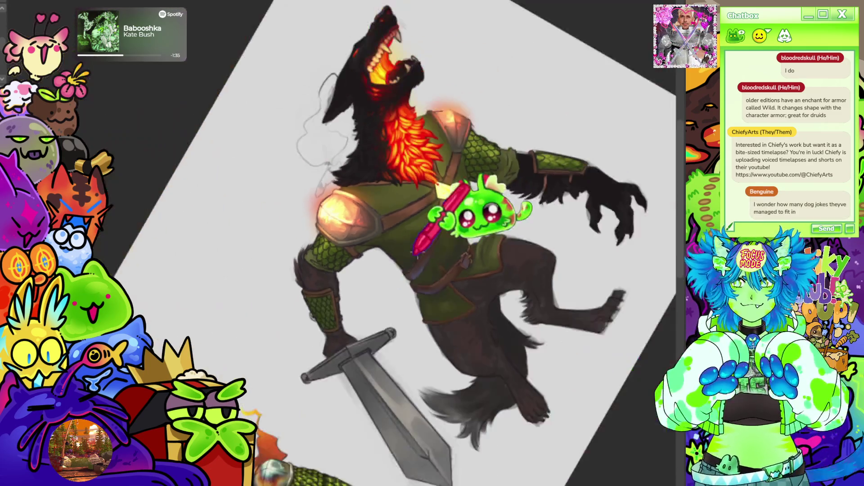
{"action": "scroll", "coordinate": [443, 230], "scroll_direction": "up", "scroll_amount": 2}
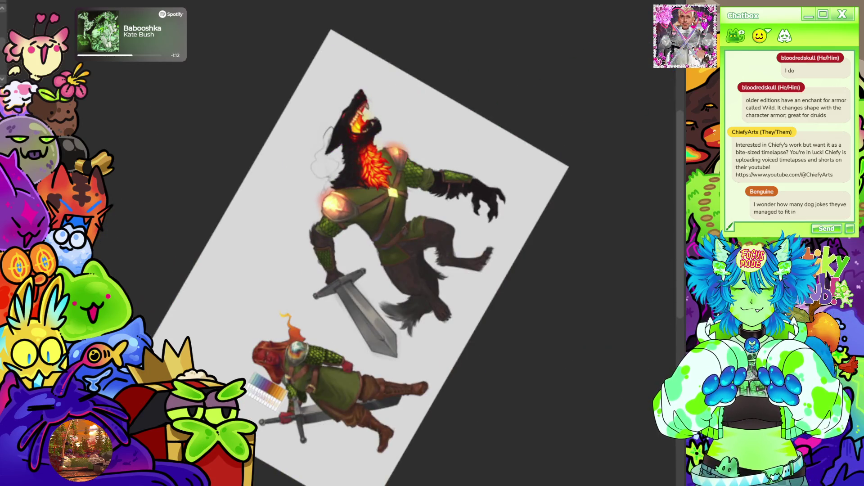
{"action": "key", "text": "ctrl+0"}
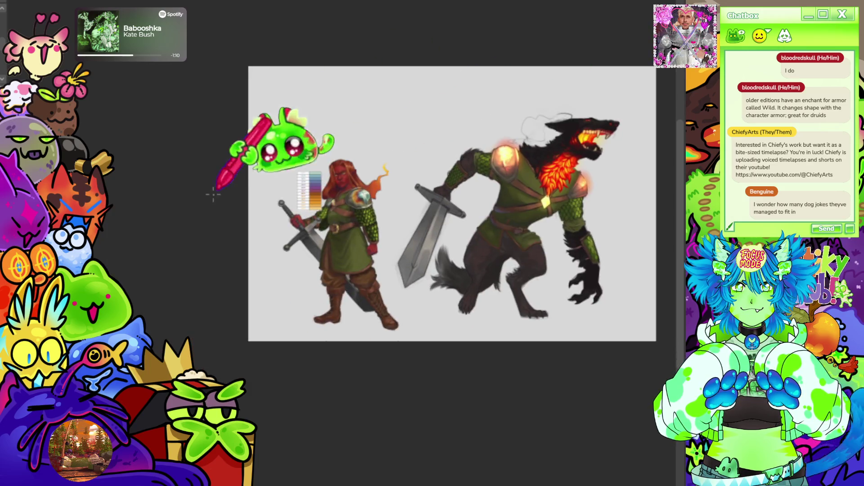
- Zoom in on the elf, then switch to the sheep-costume reference document
{"action": "scroll", "coordinate": [384, 213], "scroll_direction": "up", "scroll_amount": 5}
{"action": "scroll", "coordinate": [383, 214], "scroll_direction": "up", "scroll_amount": 2}
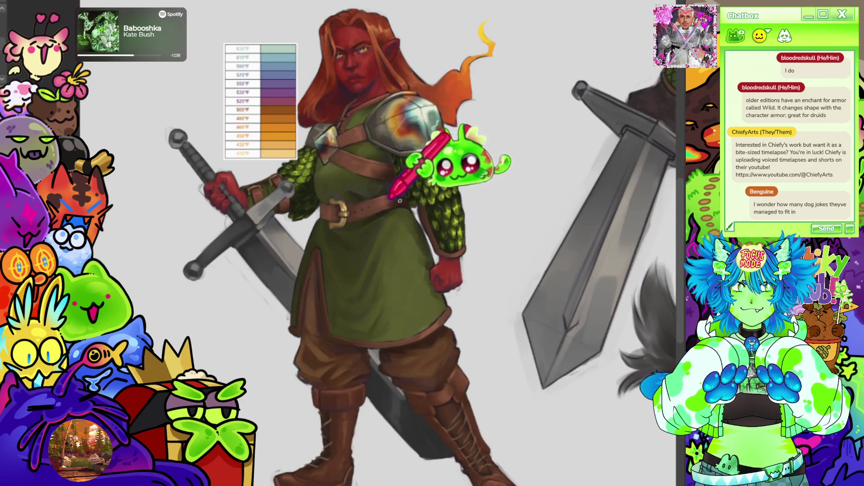
{"action": "key", "text": "ctrl+Tab"}
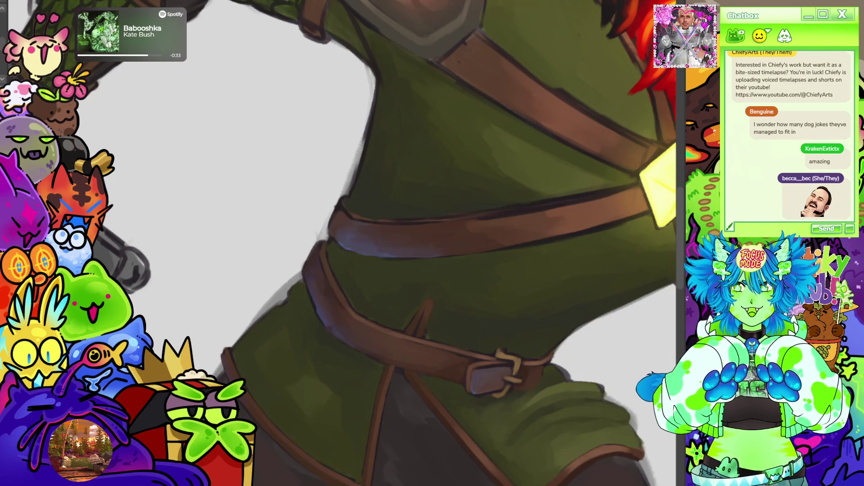
- Pan to the shoulder and rotate the canvas so the chest strap runs vertically near the buckle
{"action": "left_click_drag", "start_coordinate": [432, 235], "coordinate": [377, 334]}
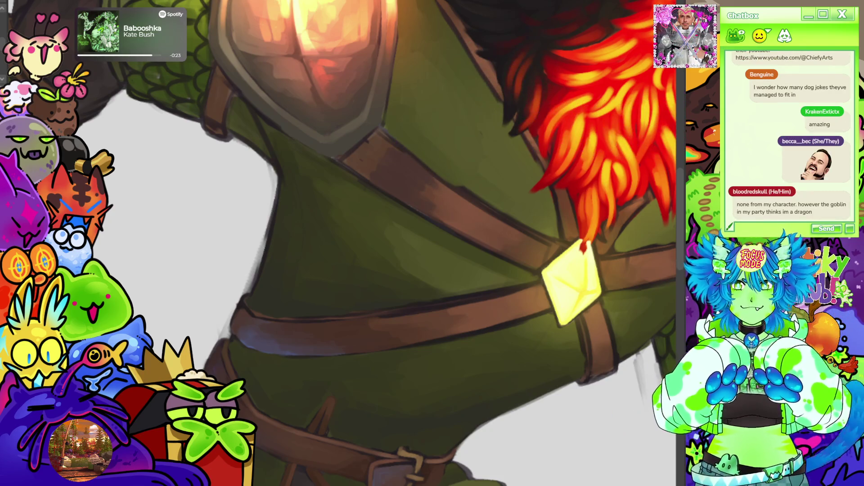
{"action": "key", "text": "minus"}
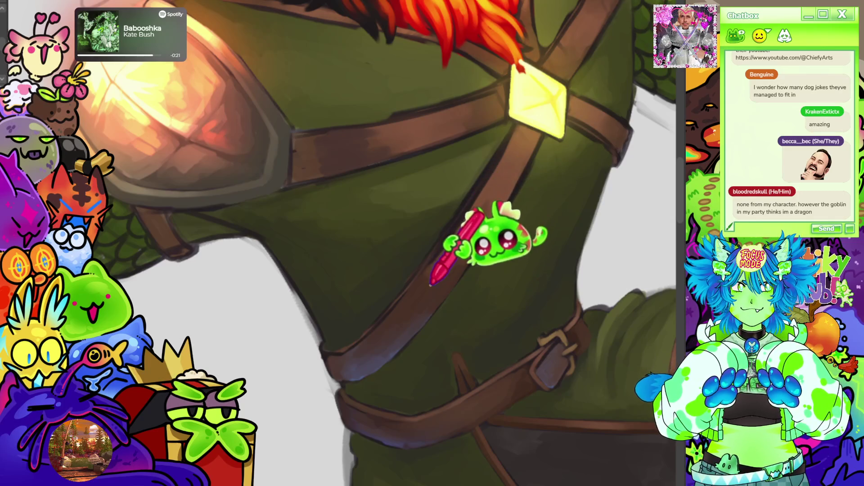
{"action": "key", "text": "minus"}
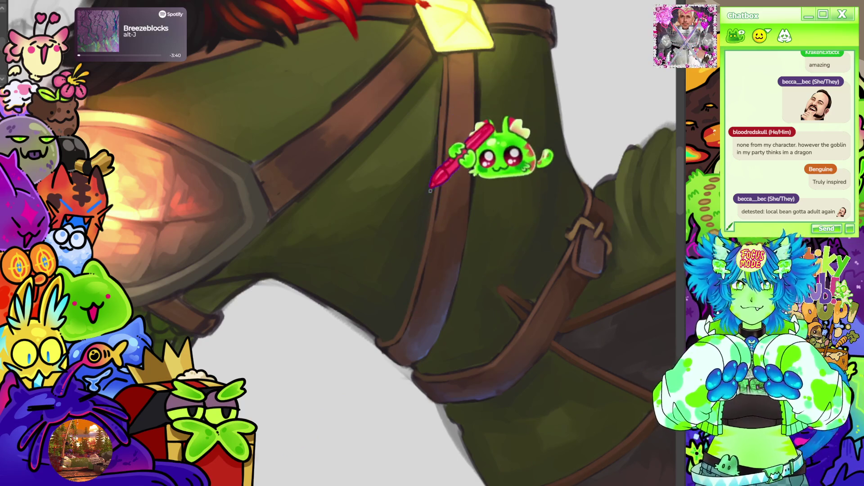
{"action": "mouse_move", "coordinate": [472, 107]}
{"action": "left_mouse_down"}
{"action": "mouse_move", "coordinate": [428, 162]}
{"action": "mouse_move", "coordinate": [387, 193]}
{"action": "left_mouse_up"}
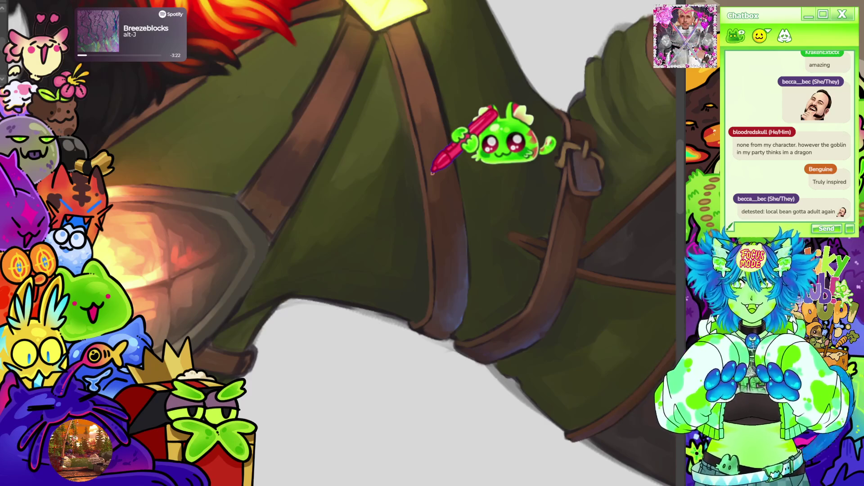
{"action": "mouse_move", "coordinate": [425, 212]}
{"action": "left_mouse_down"}
{"action": "mouse_move", "coordinate": [412, 353]}
{"action": "mouse_move", "coordinate": [367, 58]}
{"action": "mouse_move", "coordinate": [336, 67]}
{"action": "left_mouse_up"}
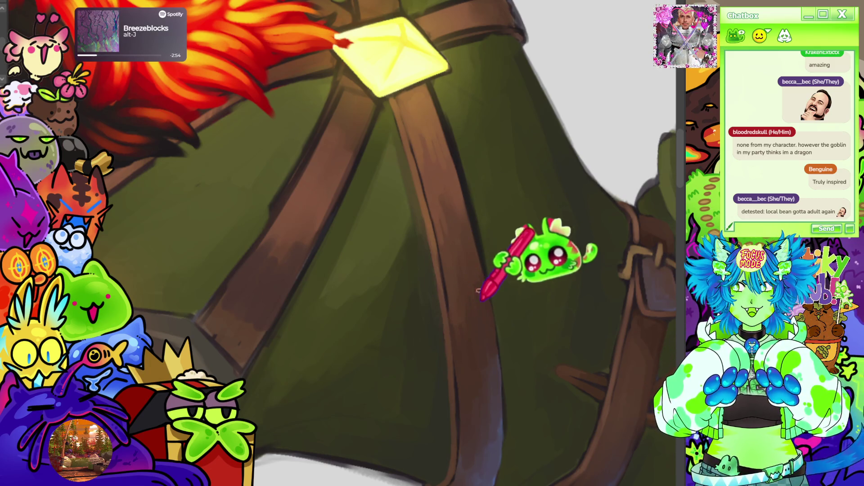
- Zoom and pan across the torso around the flame-coloured chest fur and the straps at the gem
{"action": "scroll", "coordinate": [597, 205], "scroll_direction": "down", "scroll_amount": 5}
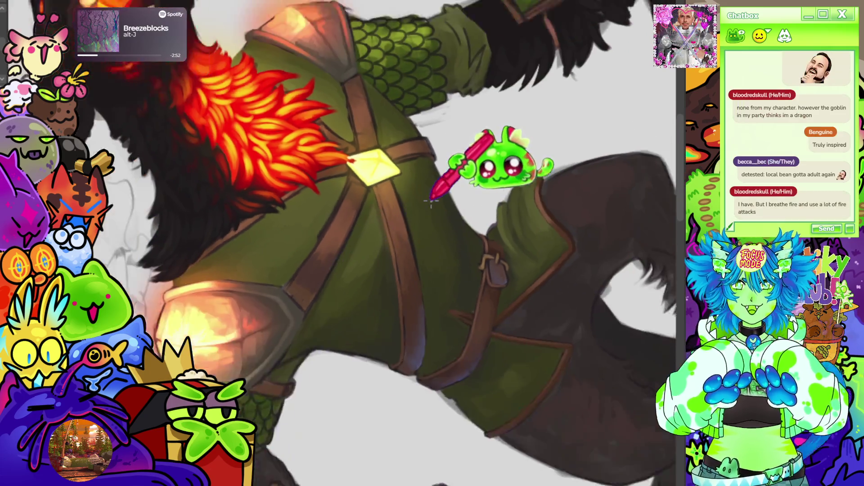
{"action": "scroll", "coordinate": [463, 145], "scroll_direction": "up", "scroll_amount": 3}
{"action": "scroll", "coordinate": [367, 198], "scroll_direction": "up", "scroll_amount": 2}
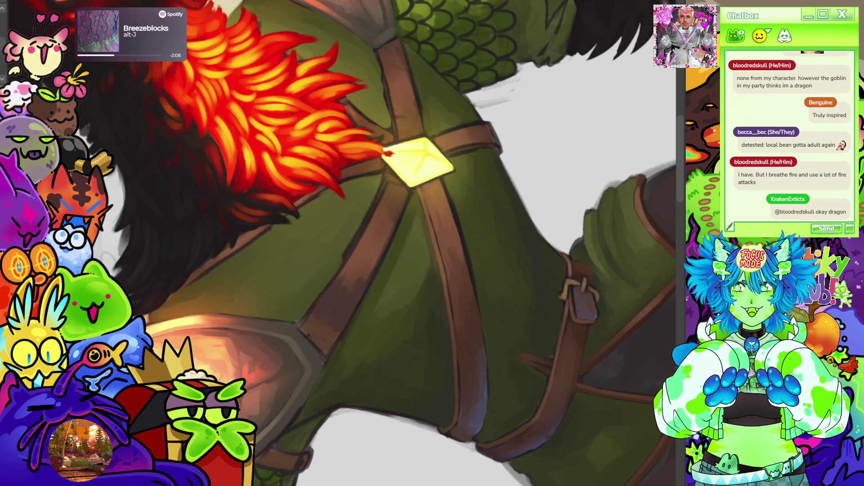
{"action": "scroll", "coordinate": [364, 243], "scroll_direction": "left", "scroll_amount": 5}
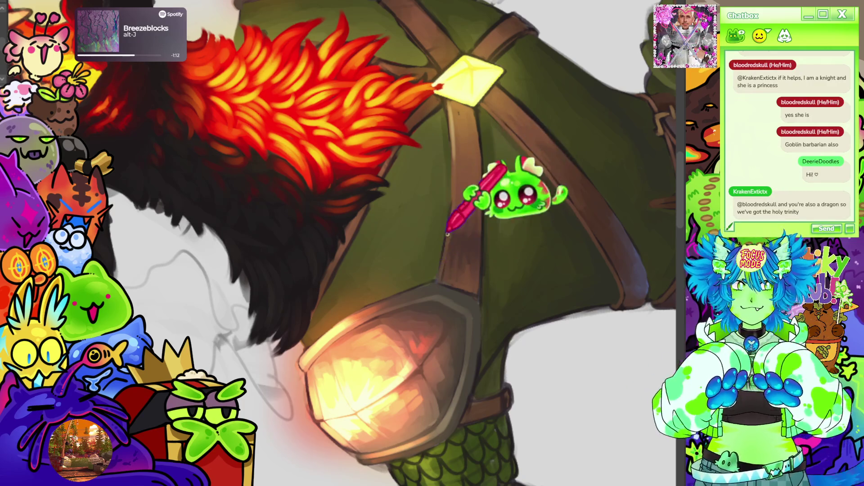
- Zoom out and reset the rotation to fit the whole werewolf on screen
{"action": "scroll", "coordinate": [432, 243], "scroll_direction": "down", "scroll_amount": 5}
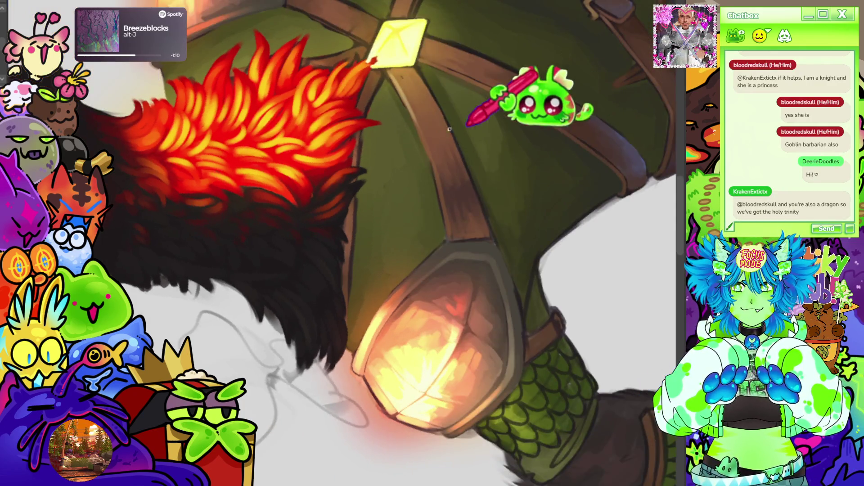
{"action": "key", "text": "ctrl+0"}
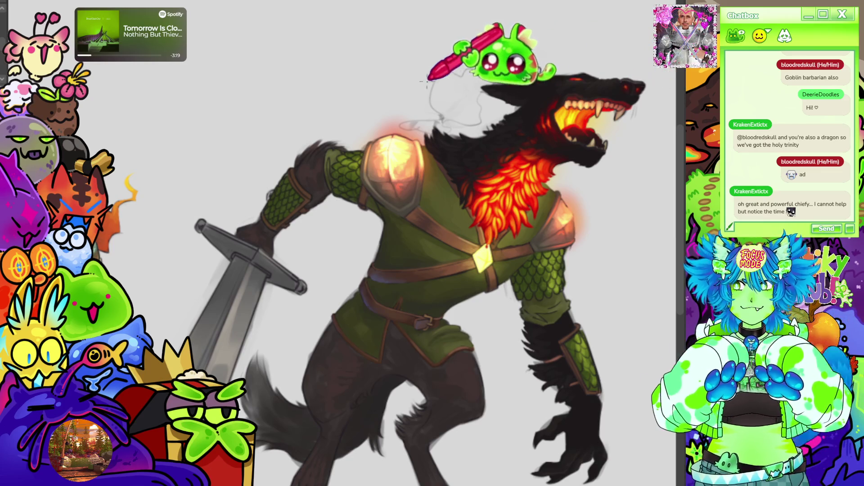
- Zoom out to review both characters on the full canvas
{"action": "scroll", "coordinate": [443, 103], "scroll_direction": "down", "scroll_amount": 4}
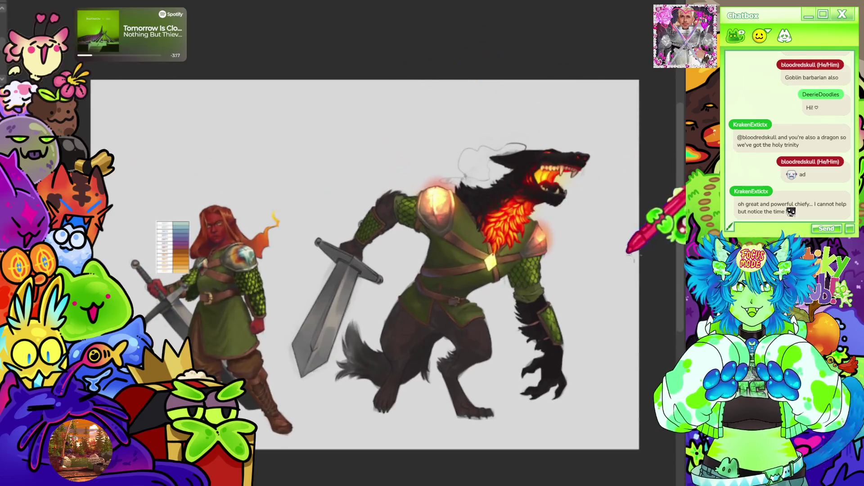
{"action": "scroll", "coordinate": [464, 259], "scroll_direction": "down", "scroll_amount": 2}
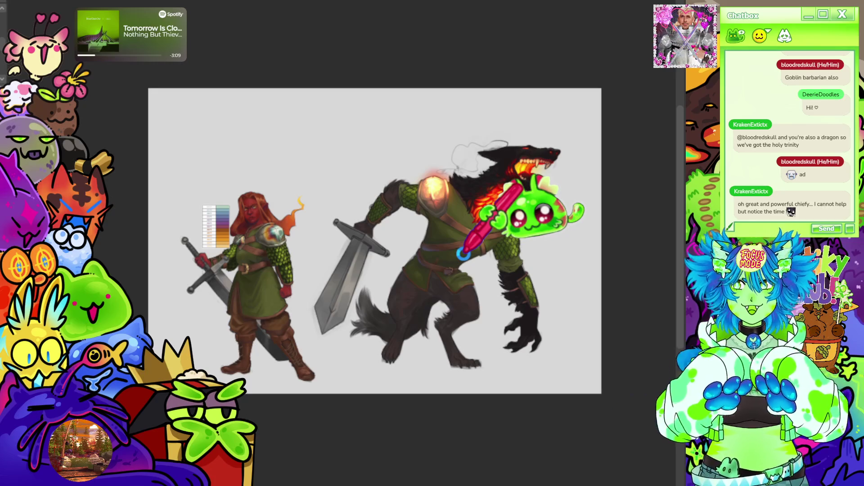
{"action": "scroll", "coordinate": [463, 236], "scroll_direction": "up", "scroll_amount": 5}
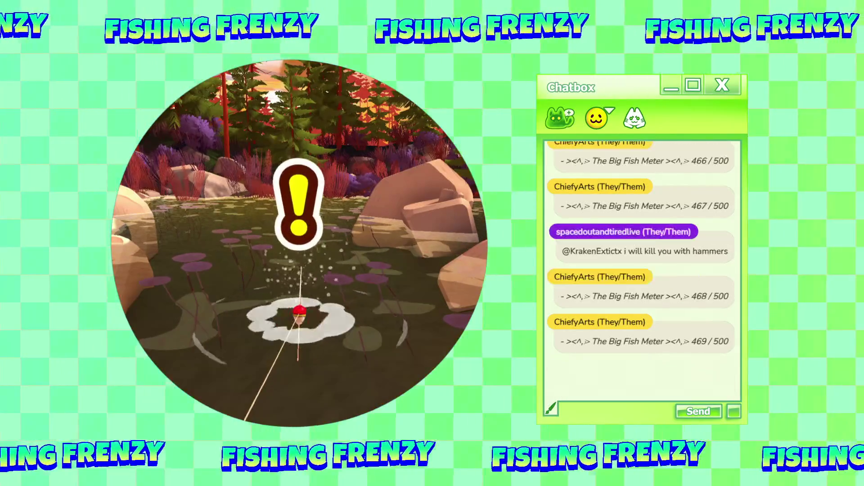
- Hook and reel in the fish on the Fishing Frenzy break screen, then zoom back into the painting
{"action": "left_click", "coordinate": [482, 408]}
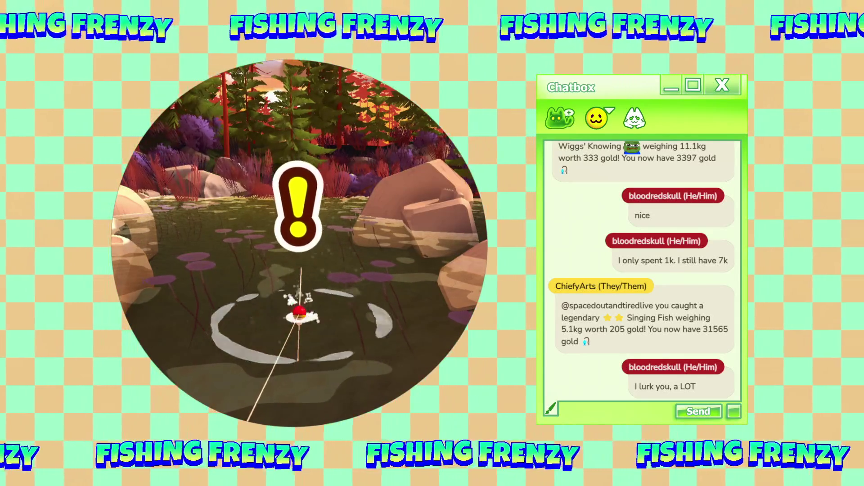
{"action": "key", "text": "space"}
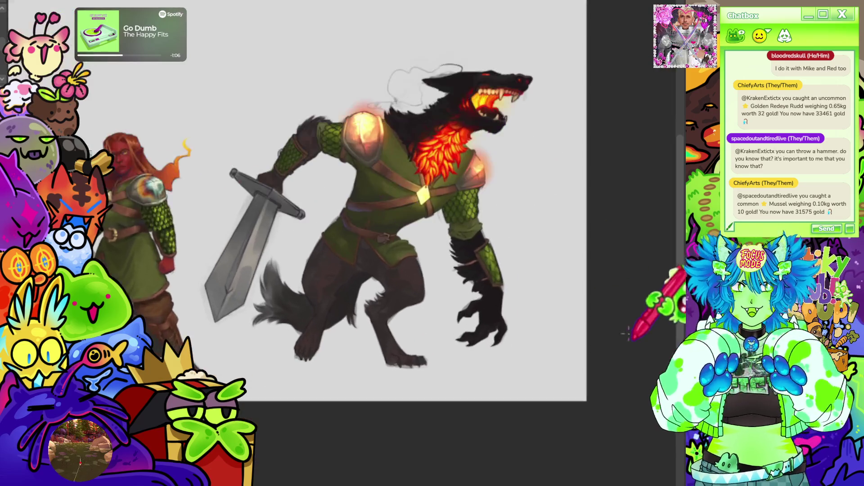
{"action": "scroll", "coordinate": [439, 277], "scroll_direction": "up", "scroll_amount": 5}
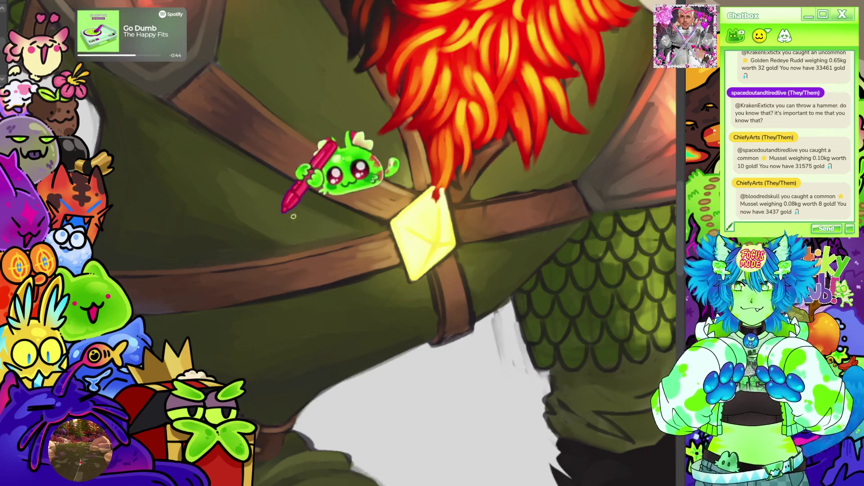
{"action": "scroll", "coordinate": [298, 194], "scroll_direction": "down", "scroll_amount": 5}
{"action": "scroll", "coordinate": [434, 158], "scroll_direction": "up", "scroll_amount": 5}
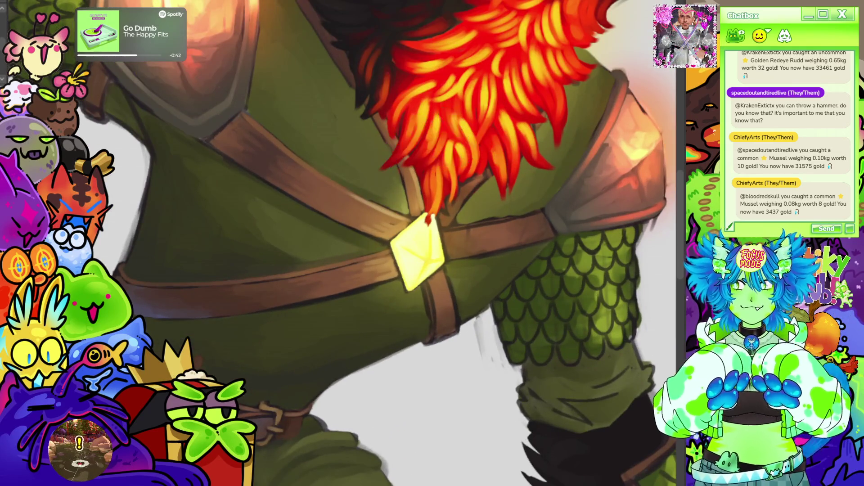
{"action": "left_click_drag", "start_coordinate": [419, 252], "coordinate": [369, 158]}
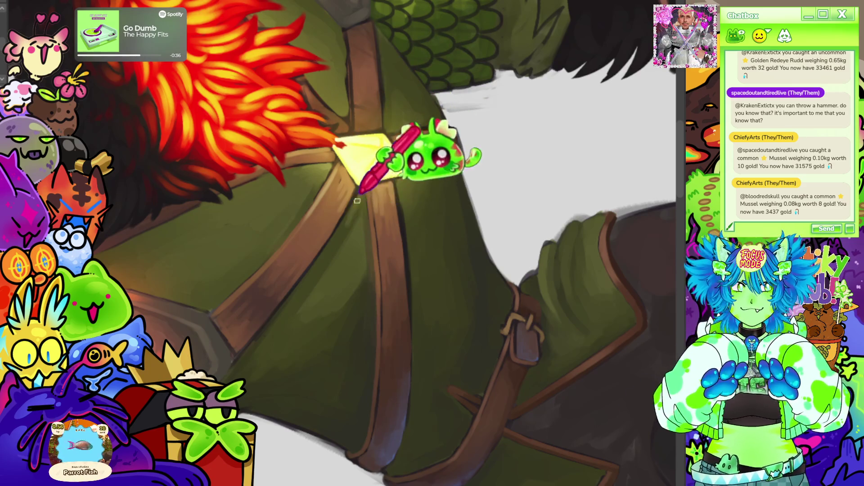
{"action": "left_click", "coordinate": [344, 233]}
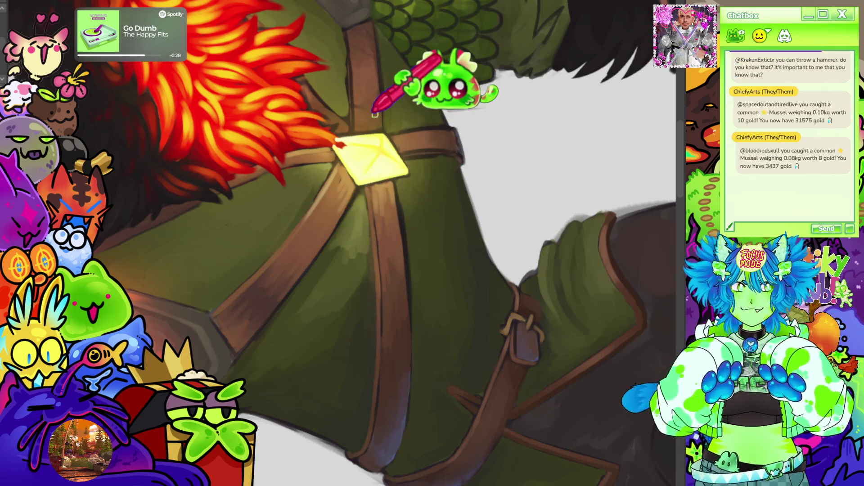
{"action": "key", "text": "ctrl+@"}
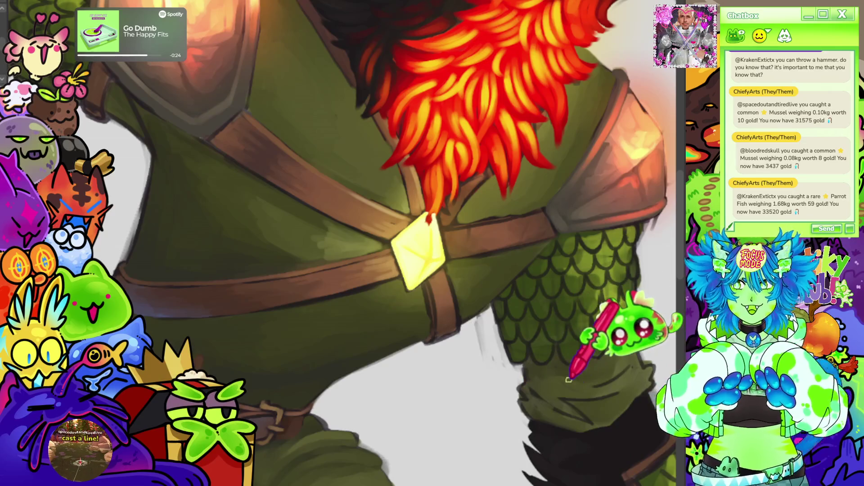
{"action": "scroll", "coordinate": [444, 183], "scroll_direction": "down", "scroll_amount": 4}
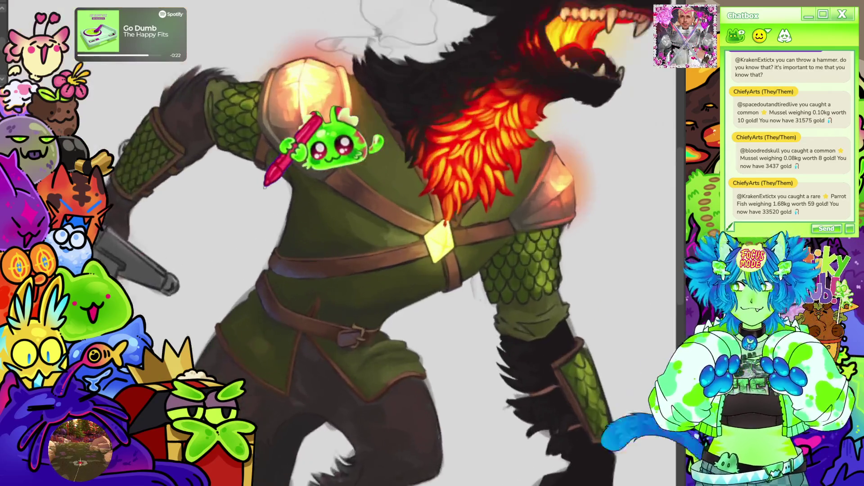
{"action": "scroll", "coordinate": [338, 155], "scroll_direction": "up", "scroll_amount": 4}
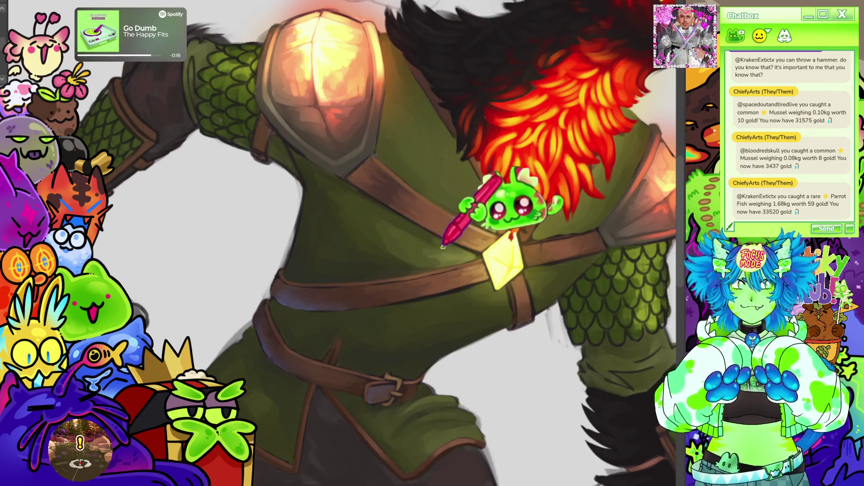
{"action": "scroll", "coordinate": [468, 162], "scroll_direction": "down", "scroll_amount": 5}
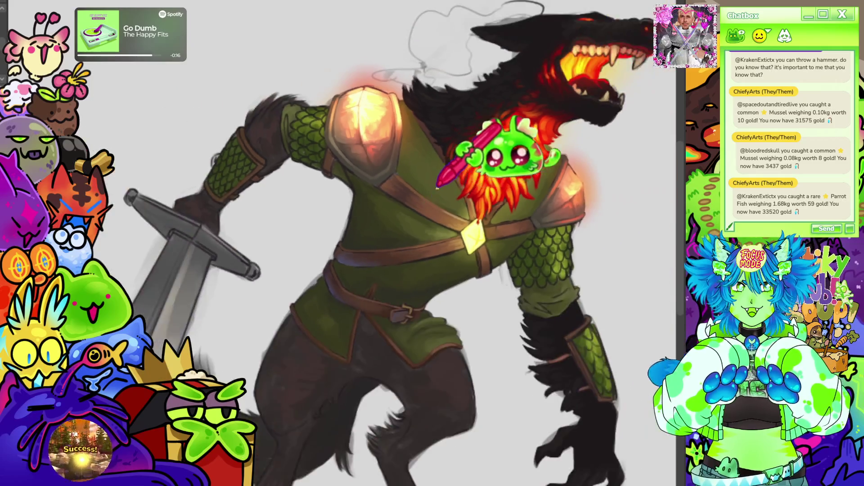
{"action": "scroll", "coordinate": [495, 158], "scroll_direction": "up", "scroll_amount": 2}
{"action": "scroll", "coordinate": [473, 203], "scroll_direction": "up", "scroll_amount": 1}
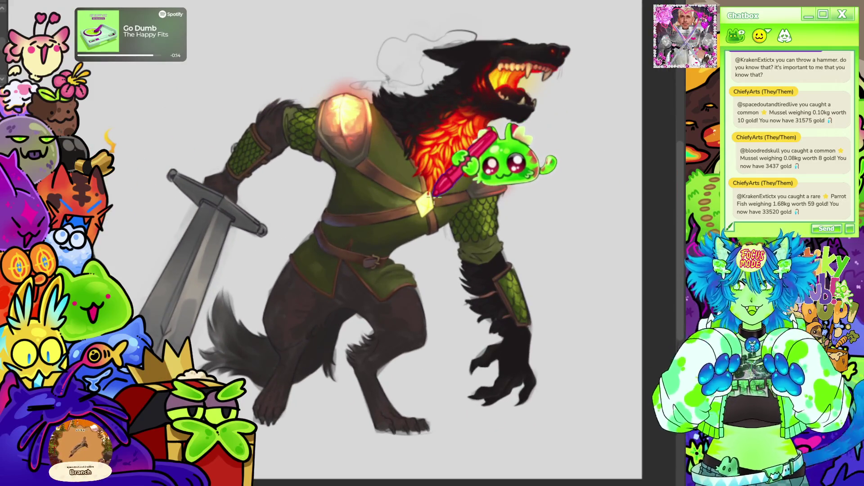
{"action": "scroll", "coordinate": [432, 181], "scroll_direction": "down", "scroll_amount": 2}
{"action": "scroll", "coordinate": [431, 181], "scroll_direction": "up", "scroll_amount": 5}
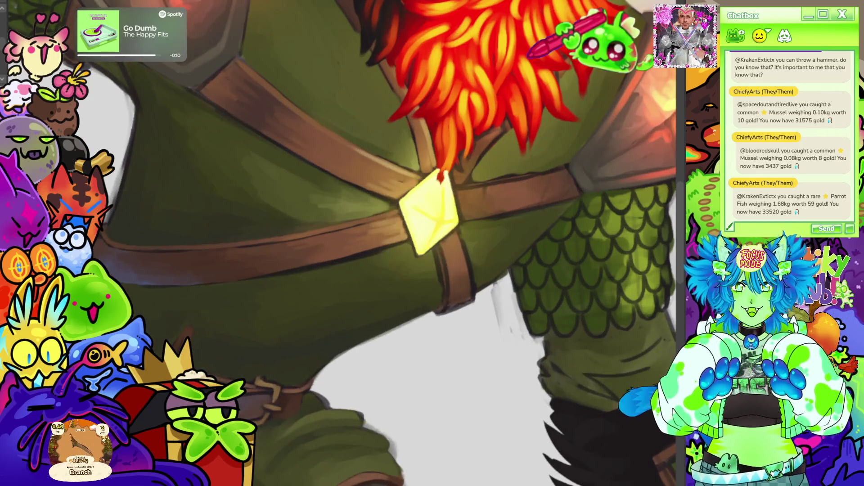
{"action": "scroll", "coordinate": [421, 171], "scroll_direction": "down", "scroll_amount": 1}
{"action": "scroll", "coordinate": [404, 216], "scroll_direction": "down", "scroll_amount": 1}
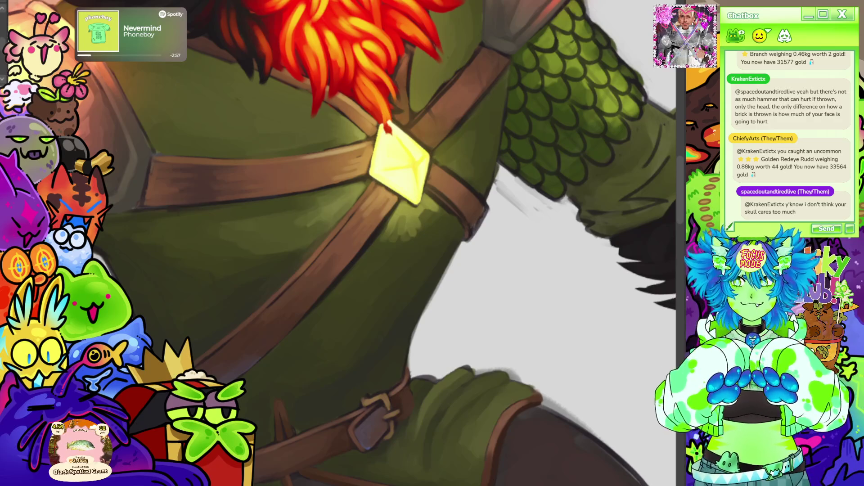
{"action": "key", "text": "5"}
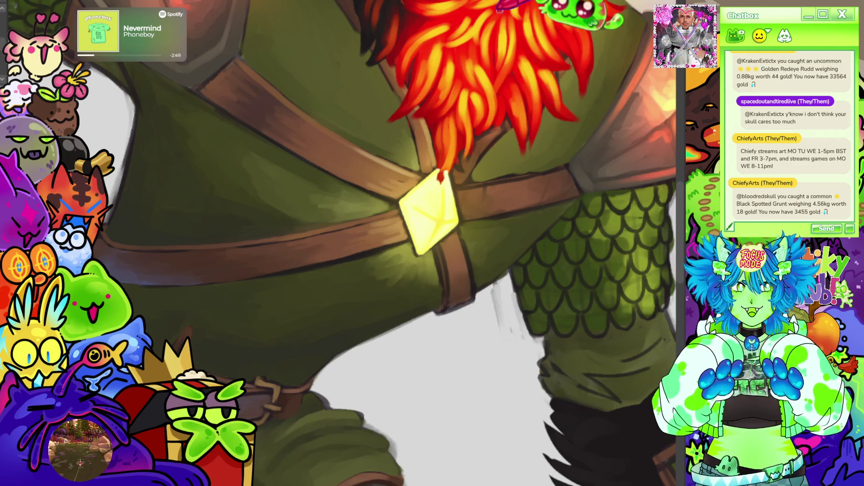
{"action": "key", "text": "minus"}
{"action": "scroll", "coordinate": [522, 203], "scroll_direction": "down", "scroll_amount": 5}
{"action": "scroll", "coordinate": [528, 178], "scroll_direction": "up", "scroll_amount": 4}
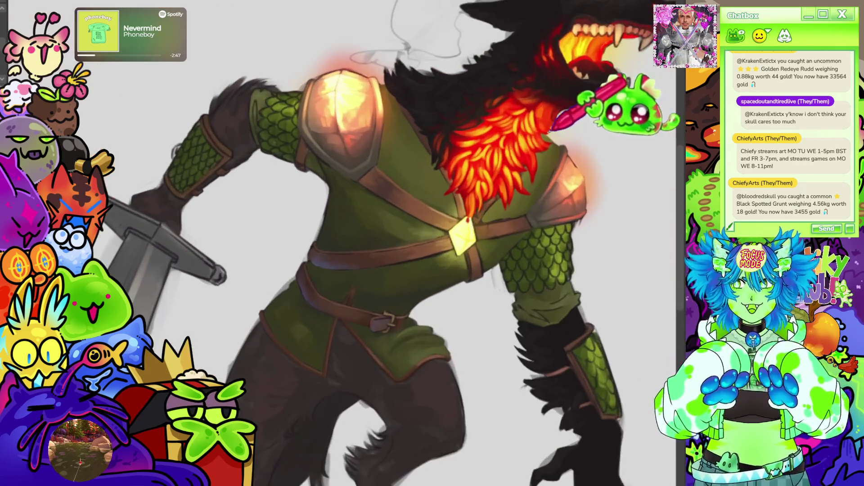
{"action": "scroll", "coordinate": [529, 178], "scroll_direction": "up", "scroll_amount": 2}
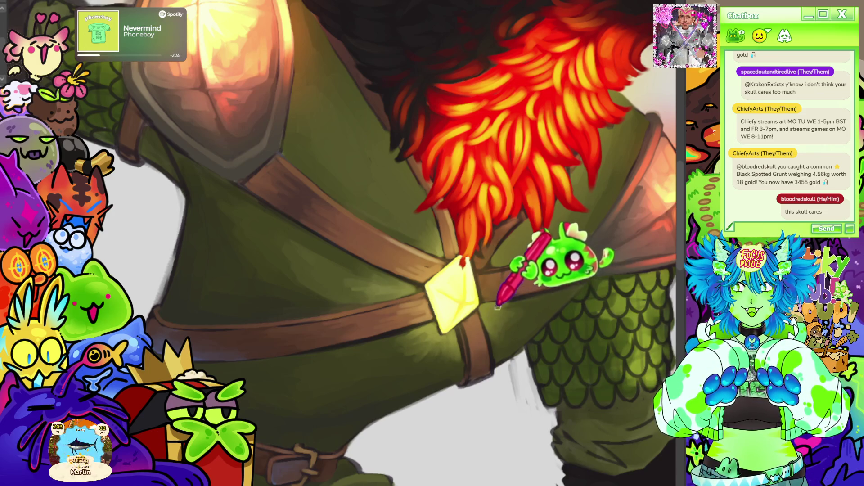
{"action": "scroll", "coordinate": [494, 130], "scroll_direction": "down", "scroll_amount": 3}
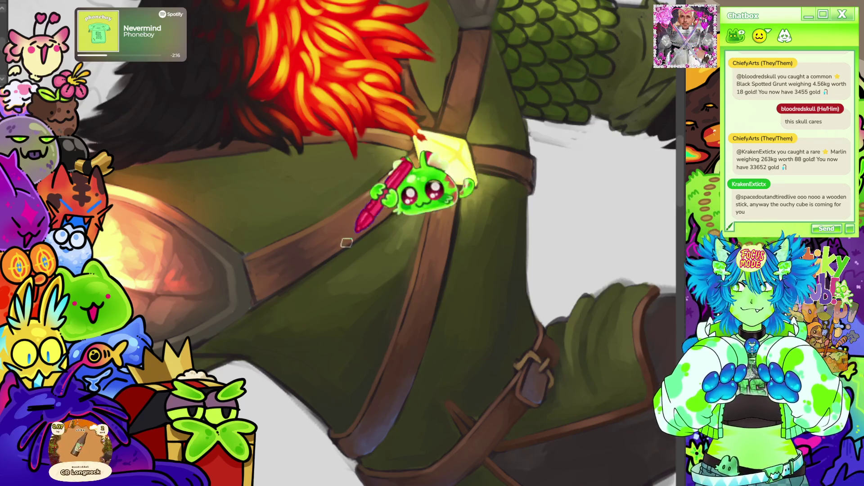
{"action": "scroll", "coordinate": [385, 183], "scroll_direction": "down", "scroll_amount": 5}
{"action": "key", "text": "ctrl+0"}
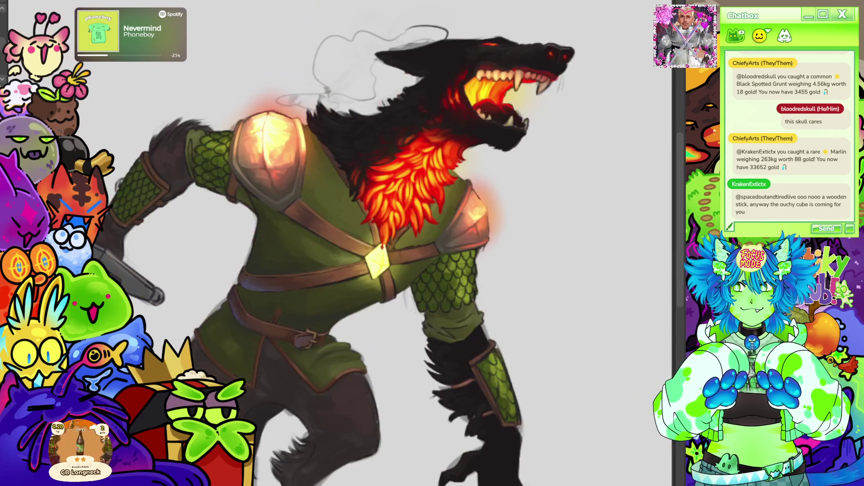
{"action": "scroll", "coordinate": [429, 181], "scroll_direction": "up", "scroll_amount": 5}
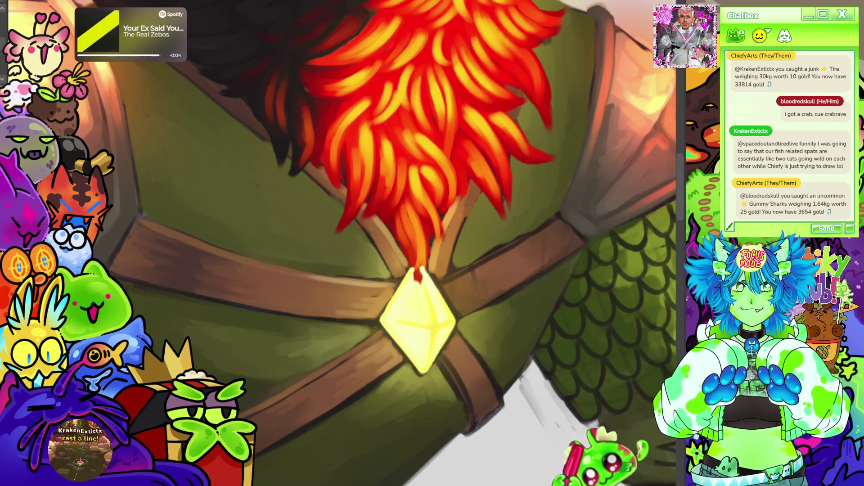
- Zoom out to see the whole werewolf beside the red-haired swordswoman
{"action": "scroll", "coordinate": [347, 260], "scroll_direction": "down", "scroll_amount": 3}
{"action": "scroll", "coordinate": [348, 260], "scroll_direction": "down", "scroll_amount": 5}
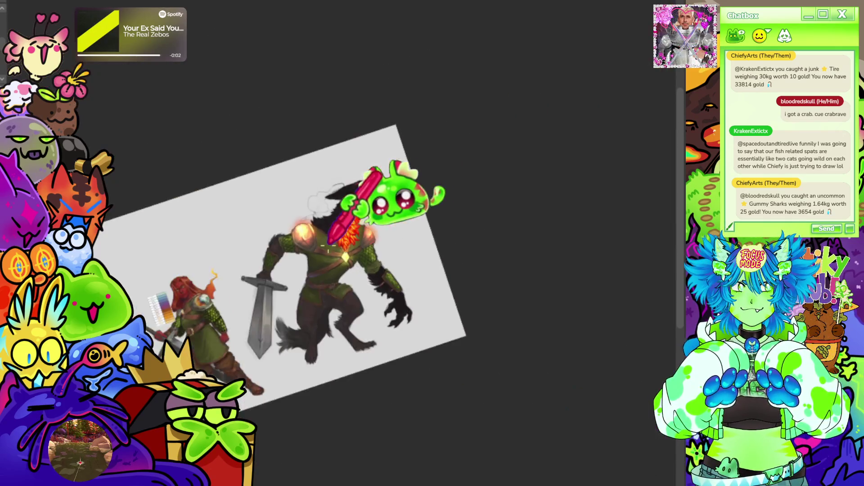
{"action": "scroll", "coordinate": [386, 193], "scroll_direction": "up", "scroll_amount": 5}
{"action": "scroll", "coordinate": [267, 274], "scroll_direction": "up", "scroll_amount": 2}
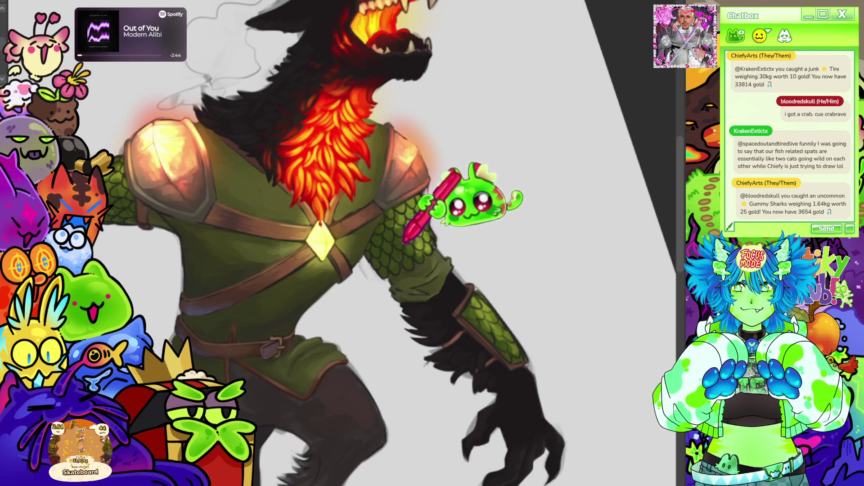
{"action": "scroll", "coordinate": [405, 180], "scroll_direction": "down", "scroll_amount": 2}
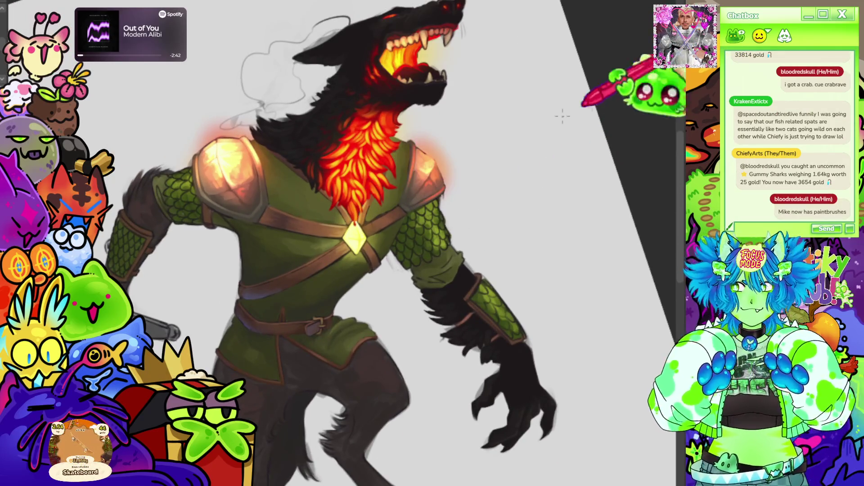
{"action": "scroll", "coordinate": [415, 139], "scroll_direction": "up", "scroll_amount": 2}
- Zoom in and out around the glowing chest gem and the straps it lights
{"action": "scroll", "coordinate": [378, 217], "scroll_direction": "up", "scroll_amount": 4}
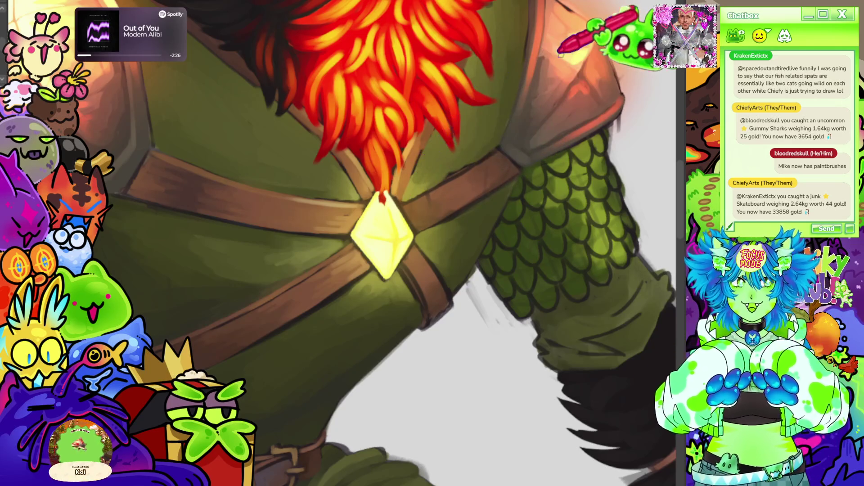
{"action": "scroll", "coordinate": [347, 193], "scroll_direction": "down", "scroll_amount": 2}
{"action": "scroll", "coordinate": [347, 193], "scroll_direction": "down", "scroll_amount": 3}
{"action": "scroll", "coordinate": [454, 169], "scroll_direction": "up", "scroll_amount": 5}
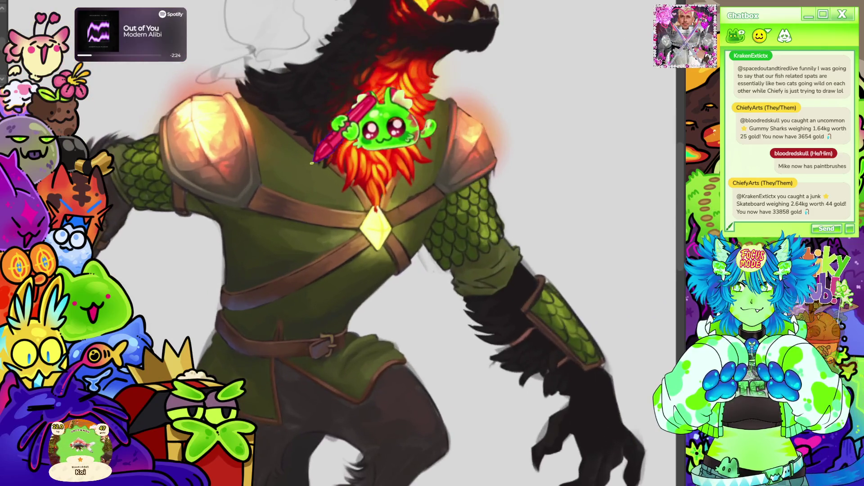
{"action": "scroll", "coordinate": [405, 234], "scroll_direction": "up", "scroll_amount": 2}
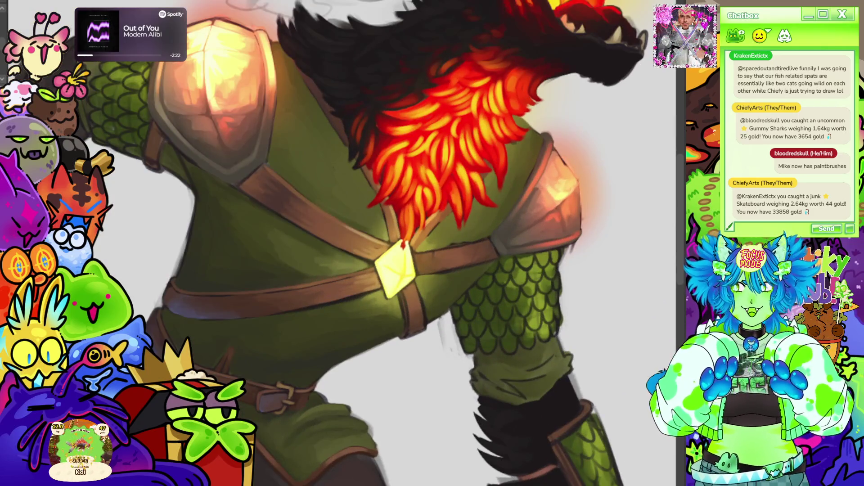
{"action": "scroll", "coordinate": [388, 222], "scroll_direction": "up", "scroll_amount": 3}
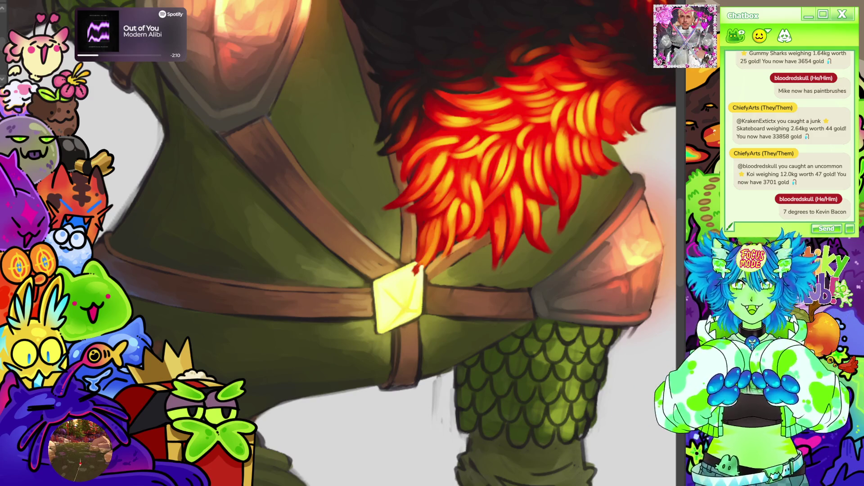
{"action": "scroll", "coordinate": [513, 204], "scroll_direction": "down", "scroll_amount": 6}
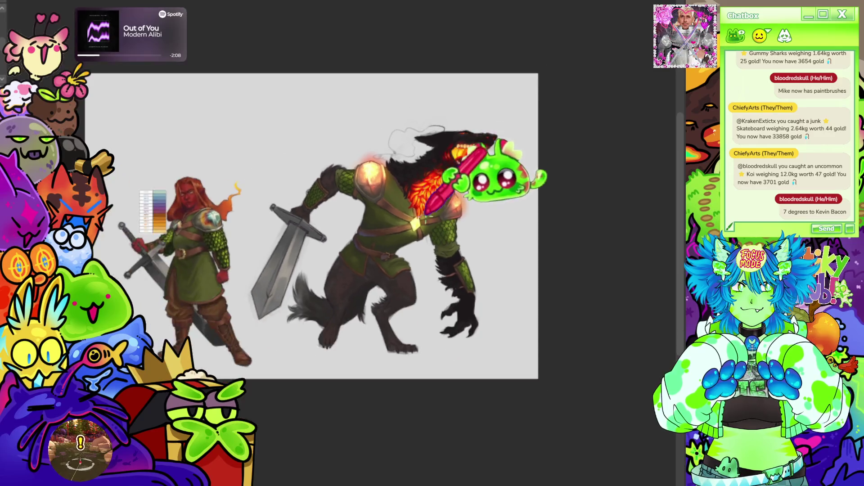
- Zoom in, pan and rotate the canvas to frame the werewolf's yellow chest gem and crossed straps
{"action": "scroll", "coordinate": [427, 212], "scroll_direction": "up", "scroll_amount": 6}
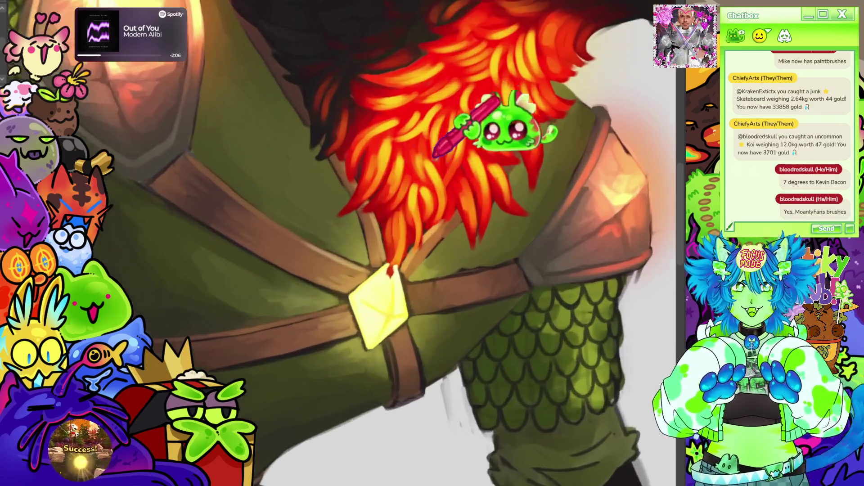
{"action": "scroll", "coordinate": [434, 155], "scroll_direction": "up", "scroll_amount": 3}
{"action": "scroll", "coordinate": [365, 253], "scroll_direction": "down", "scroll_amount": 2}
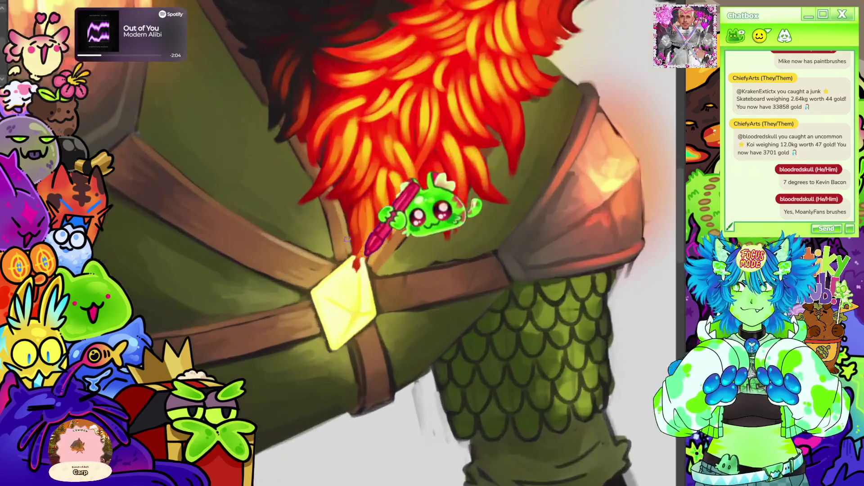
{"action": "left_click_drag", "start_coordinate": [357, 339], "coordinate": [391, 233]}
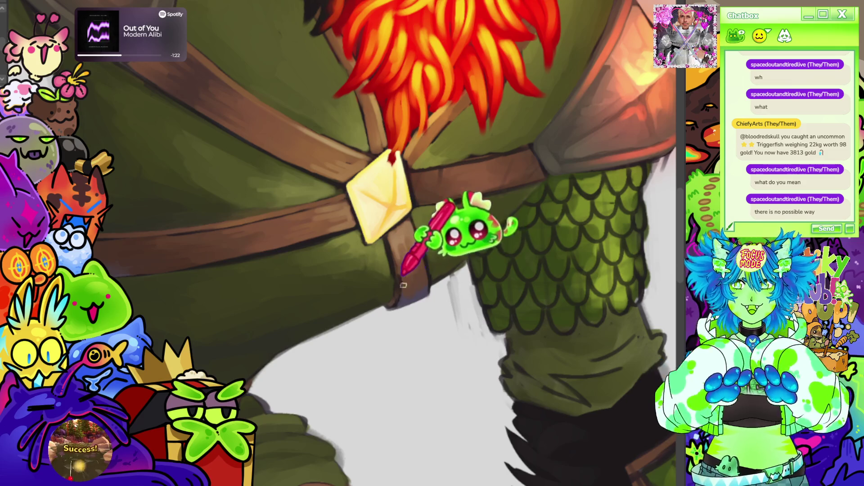
{"action": "mouse_move", "coordinate": [431, 171]}
{"action": "left_mouse_down"}
{"action": "mouse_move", "coordinate": [460, 154]}
{"action": "mouse_move", "coordinate": [404, 202]}
{"action": "left_mouse_up"}
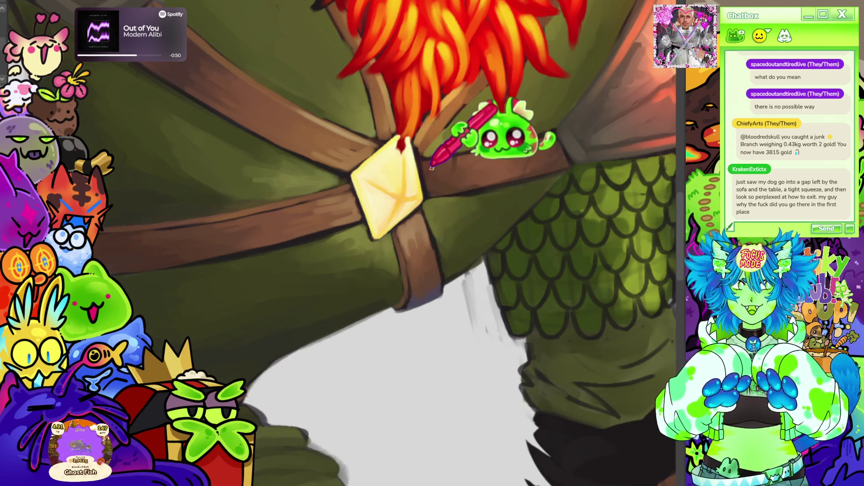
{"action": "scroll", "coordinate": [430, 167], "scroll_direction": "down", "scroll_amount": 6}
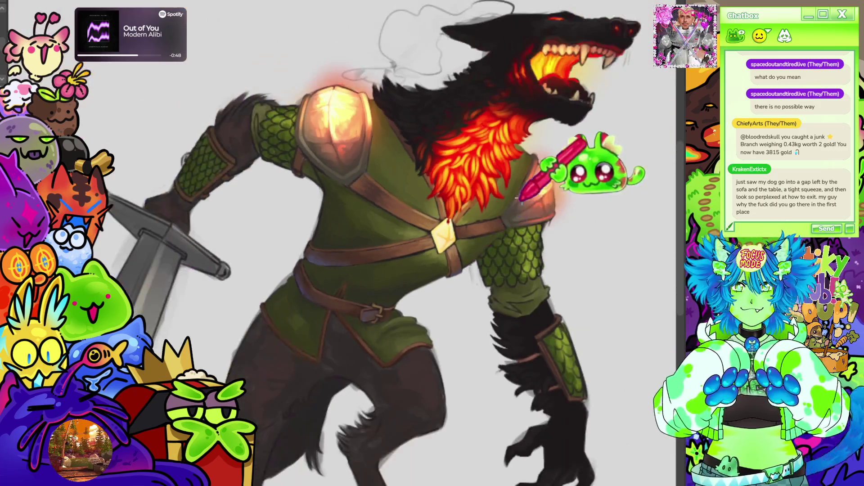
{"action": "scroll", "coordinate": [429, 228], "scroll_direction": "up", "scroll_amount": 2}
{"action": "scroll", "coordinate": [429, 227], "scroll_direction": "up", "scroll_amount": 4}
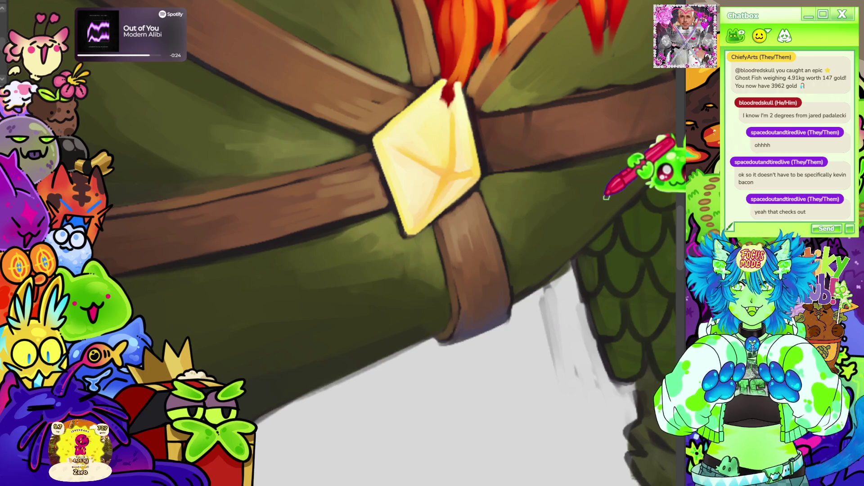
{"action": "scroll", "coordinate": [463, 277], "scroll_direction": "down", "scroll_amount": 5}
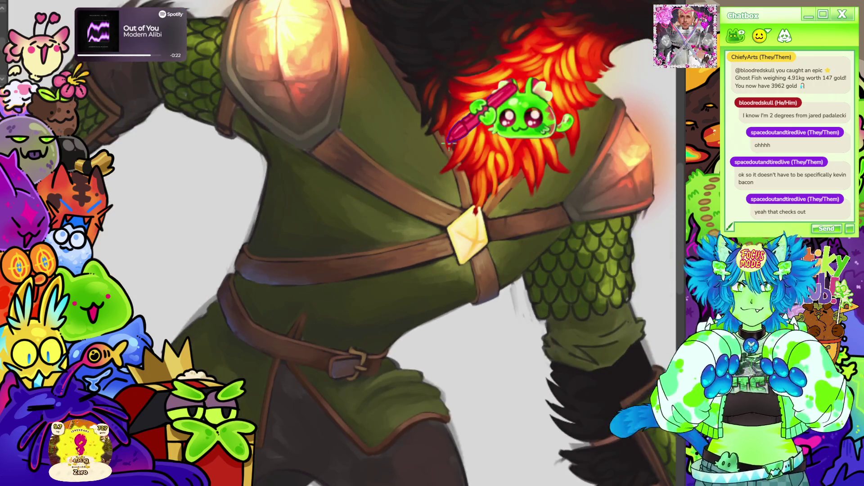
{"action": "scroll", "coordinate": [450, 135], "scroll_direction": "up", "scroll_amount": 3}
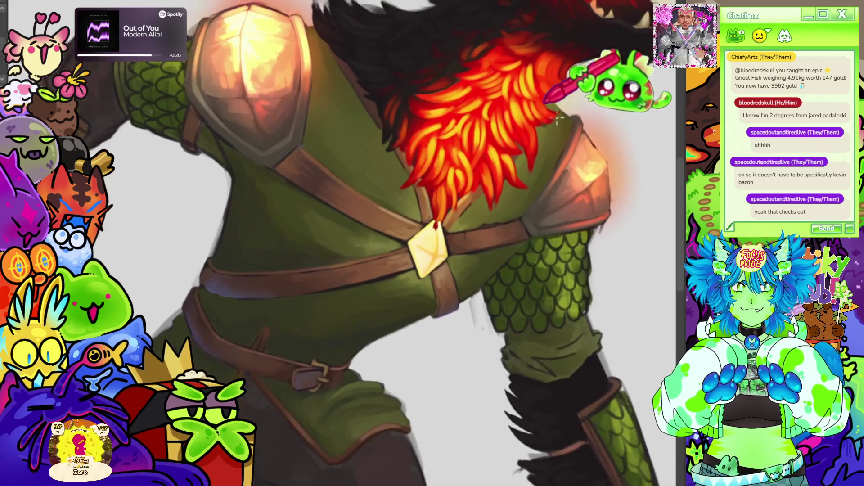
{"action": "scroll", "coordinate": [479, 220], "scroll_direction": "up", "scroll_amount": 3}
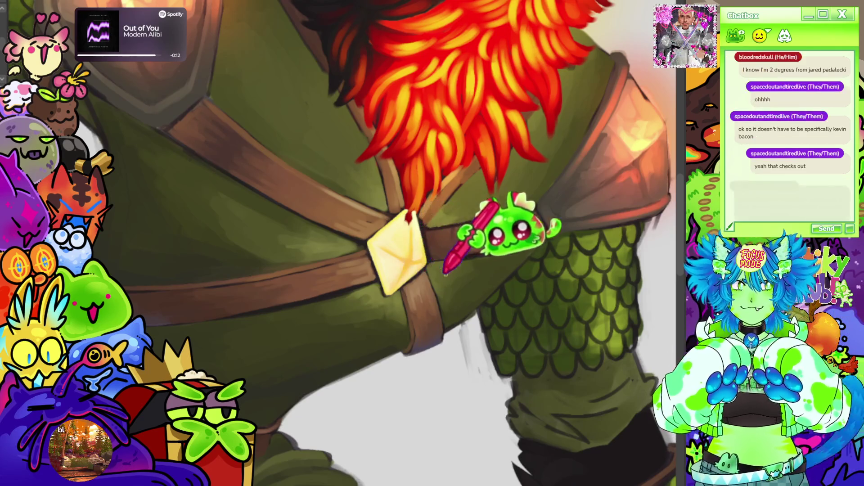
{"action": "scroll", "coordinate": [459, 214], "scroll_direction": "down", "scroll_amount": 1}
{"action": "scroll", "coordinate": [455, 313], "scroll_direction": "down", "scroll_amount": 1}
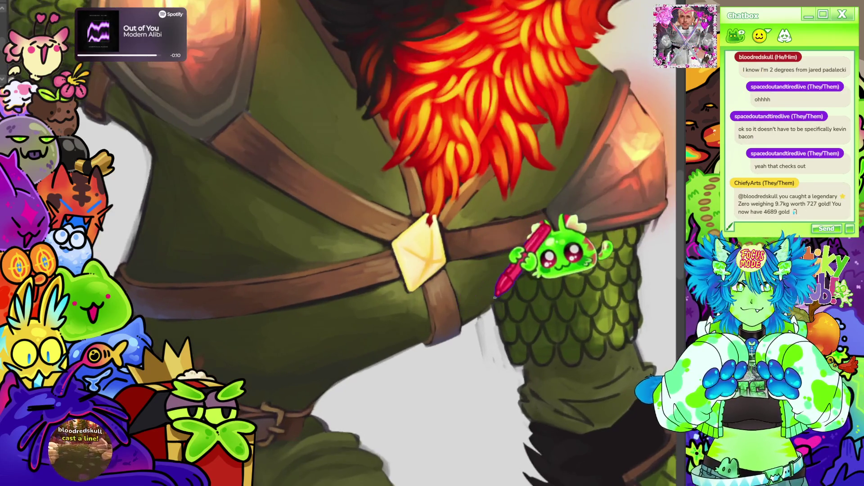
{"action": "scroll", "coordinate": [458, 252], "scroll_direction": "down", "scroll_amount": 2}
{"action": "scroll", "coordinate": [491, 222], "scroll_direction": "up", "scroll_amount": 2}
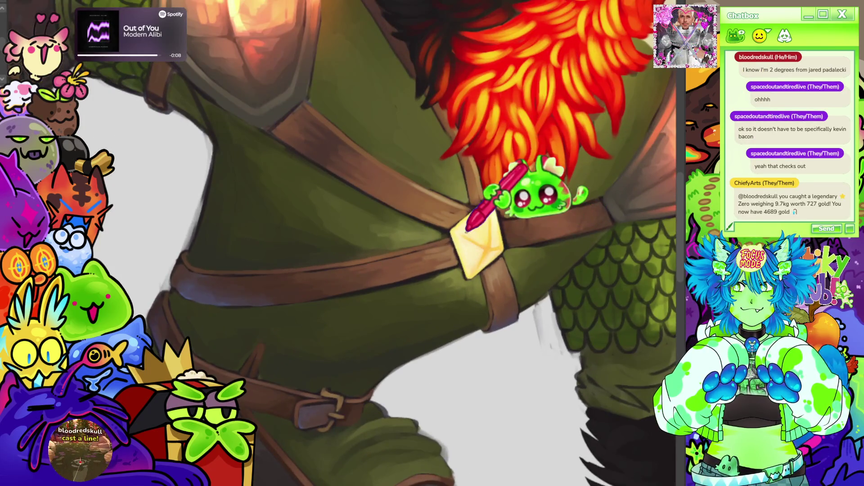
{"action": "left_click_drag", "start_coordinate": [578, 193], "coordinate": [443, 126]}
{"action": "scroll", "coordinate": [373, 243], "scroll_direction": "down", "scroll_amount": 3}
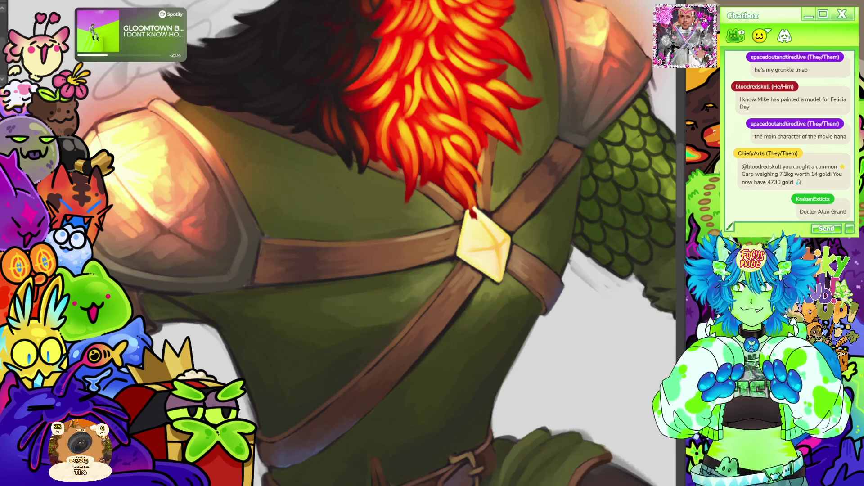
{"action": "left_click_drag", "start_coordinate": [573, 163], "coordinate": [561, 228]}
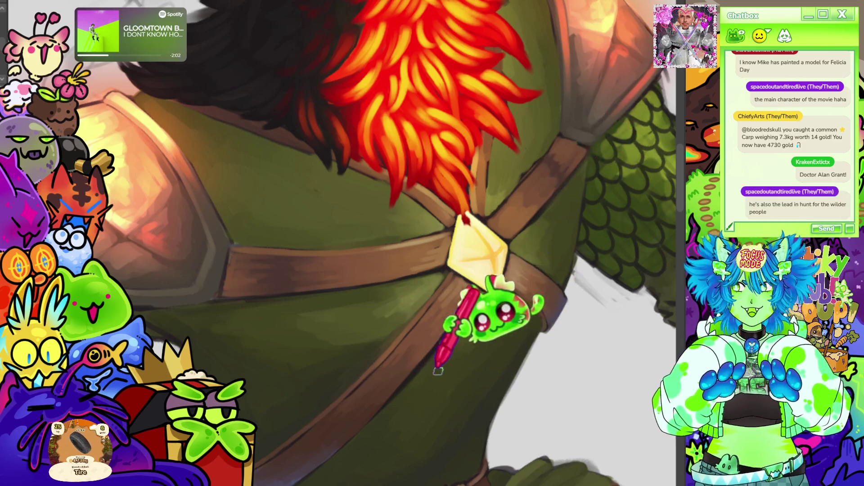
{"action": "mouse_move", "coordinate": [247, 212]}
{"action": "left_mouse_down"}
{"action": "mouse_move", "coordinate": [419, 169]}
{"action": "mouse_move", "coordinate": [410, 165]}
{"action": "left_mouse_up"}
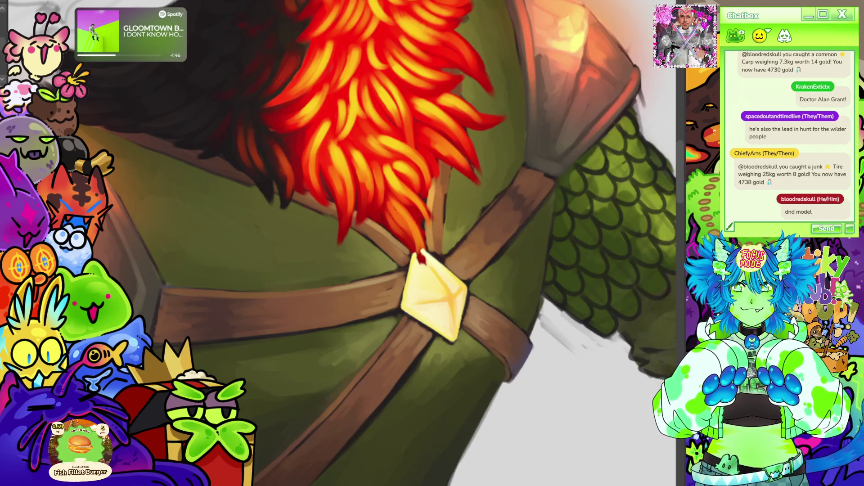
{"action": "key", "text": "-"}
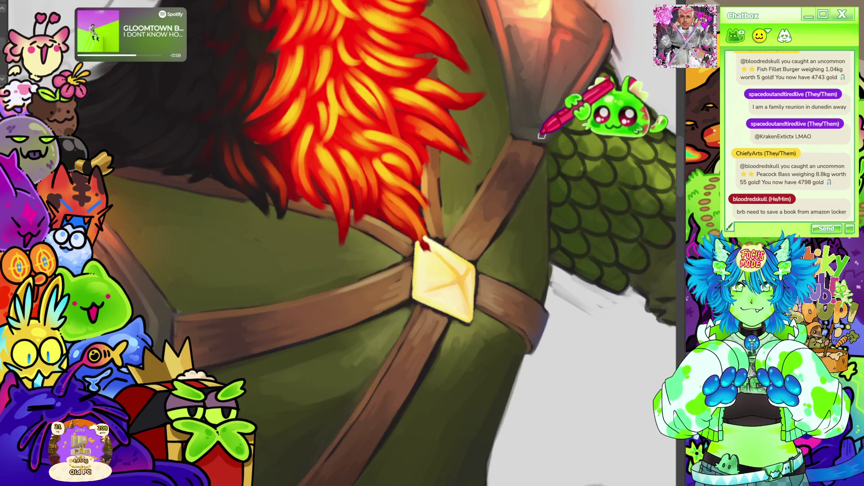
- Zoom out to the full page, then zoom back in to frame the werewolf from head to clawed feet
{"action": "scroll", "coordinate": [542, 135], "scroll_direction": "down", "scroll_amount": 5}
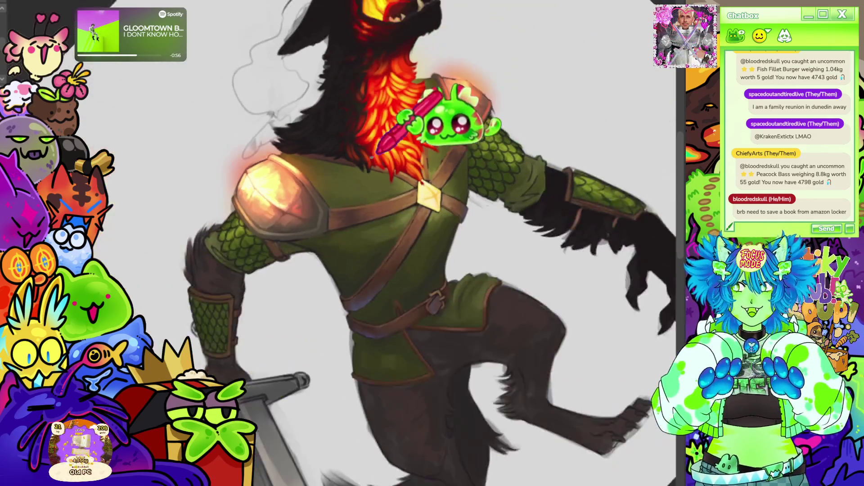
{"action": "scroll", "coordinate": [363, 143], "scroll_direction": "up", "scroll_amount": 5}
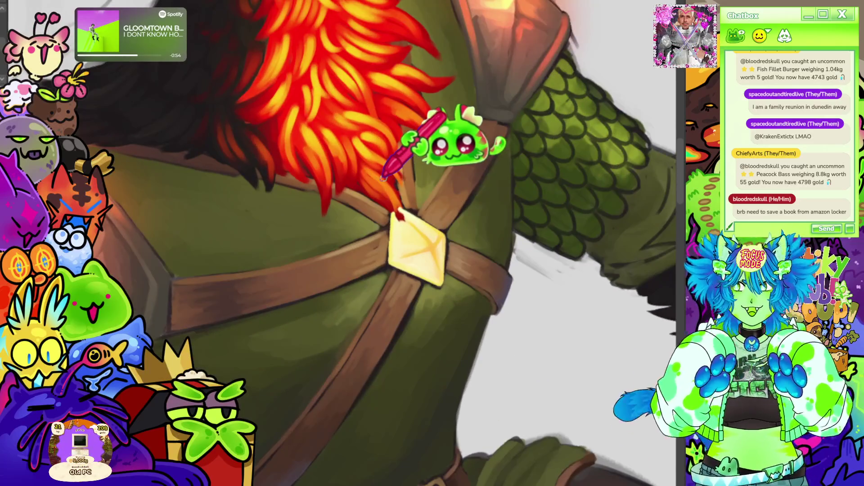
{"action": "scroll", "coordinate": [342, 243], "scroll_direction": "down", "scroll_amount": 5}
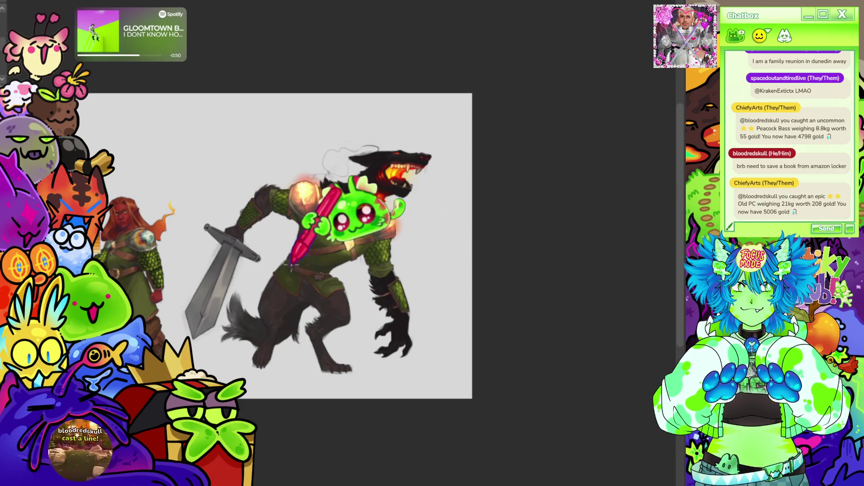
{"action": "scroll", "coordinate": [286, 266], "scroll_direction": "up", "scroll_amount": 3}
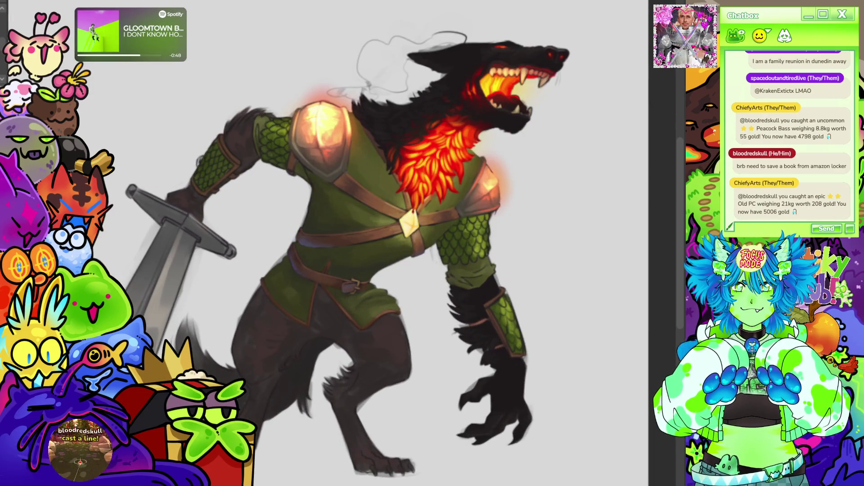
{"action": "scroll", "coordinate": [518, 220], "scroll_direction": "down", "scroll_amount": 3}
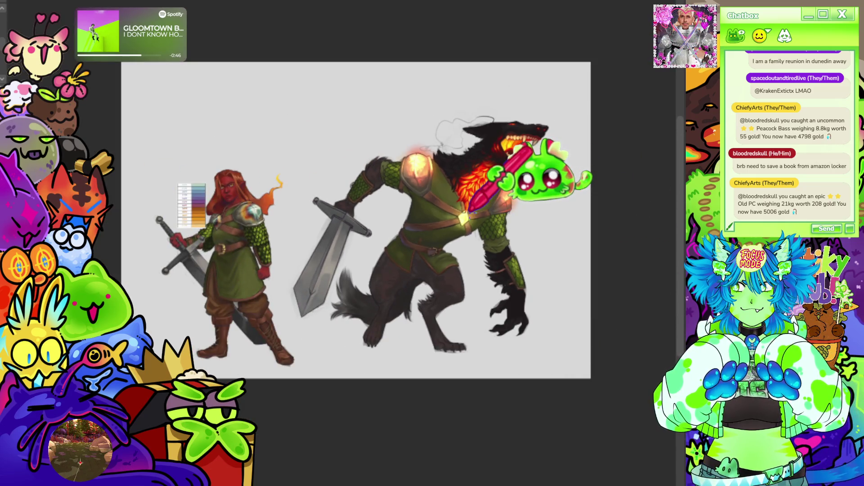
{"action": "scroll", "coordinate": [475, 216], "scroll_direction": "up", "scroll_amount": 1}
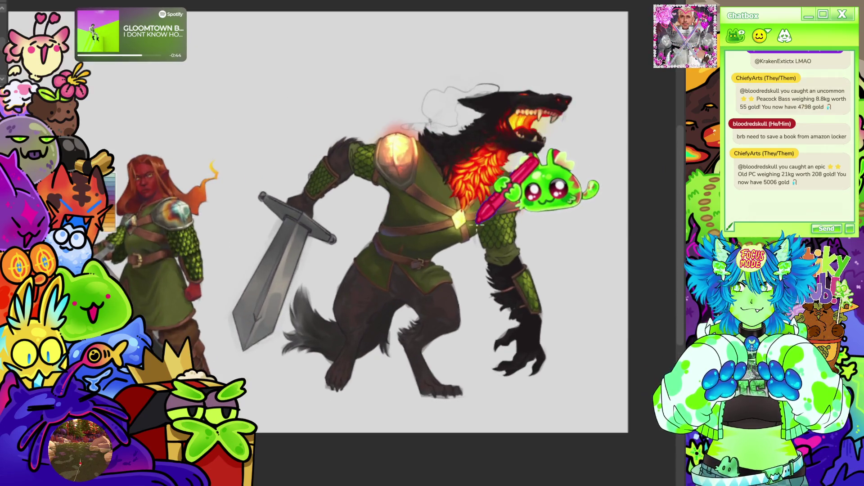
{"action": "scroll", "coordinate": [477, 222], "scroll_direction": "up", "scroll_amount": 2}
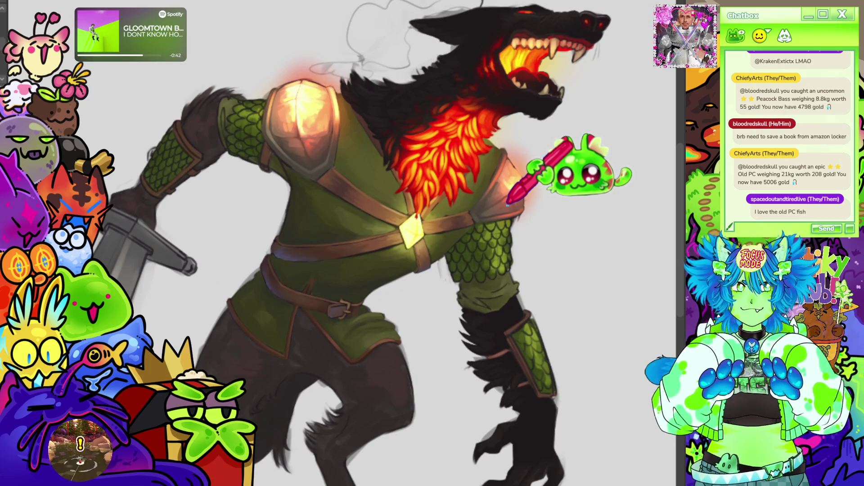
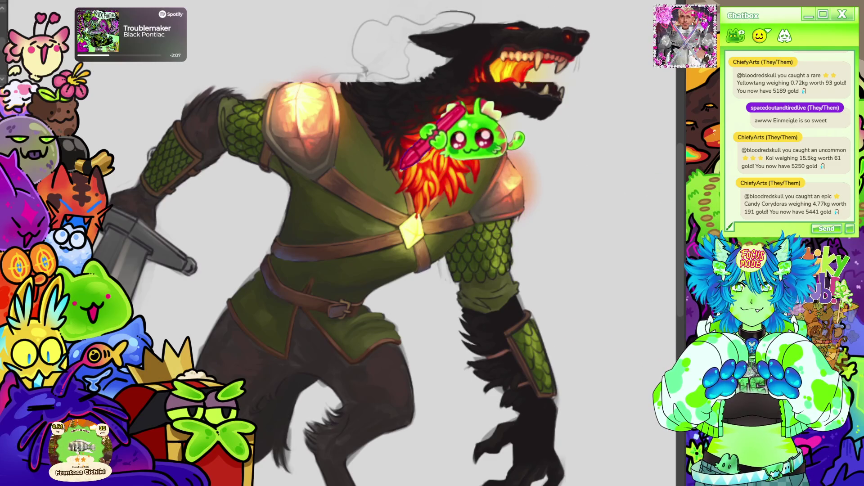
- Zoom and pan the view to frame the werewolf's forearm and bracer
{"action": "scroll", "coordinate": [450, 158], "scroll_direction": "down", "scroll_amount": 2}
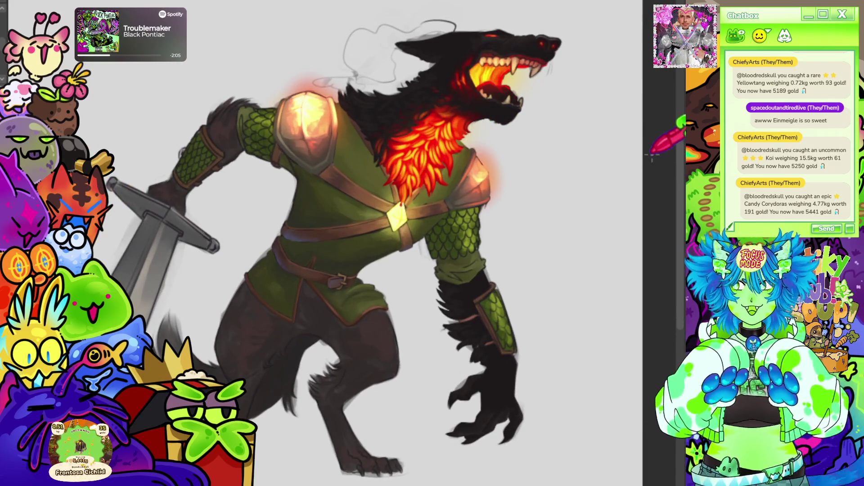
{"action": "scroll", "coordinate": [448, 171], "scroll_direction": "up", "scroll_amount": 2}
{"action": "scroll", "coordinate": [448, 170], "scroll_direction": "up", "scroll_amount": 2}
{"action": "scroll", "coordinate": [495, 135], "scroll_direction": "down", "scroll_amount": 2}
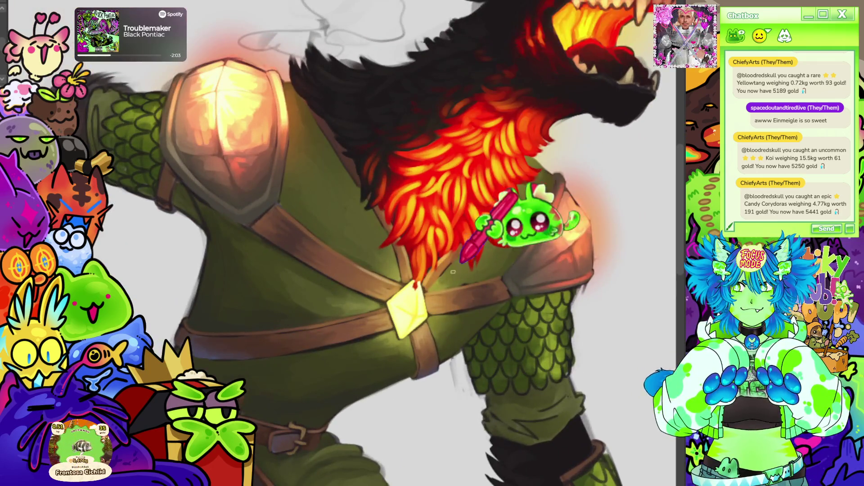
{"action": "scroll", "coordinate": [443, 282], "scroll_direction": "up", "scroll_amount": 3}
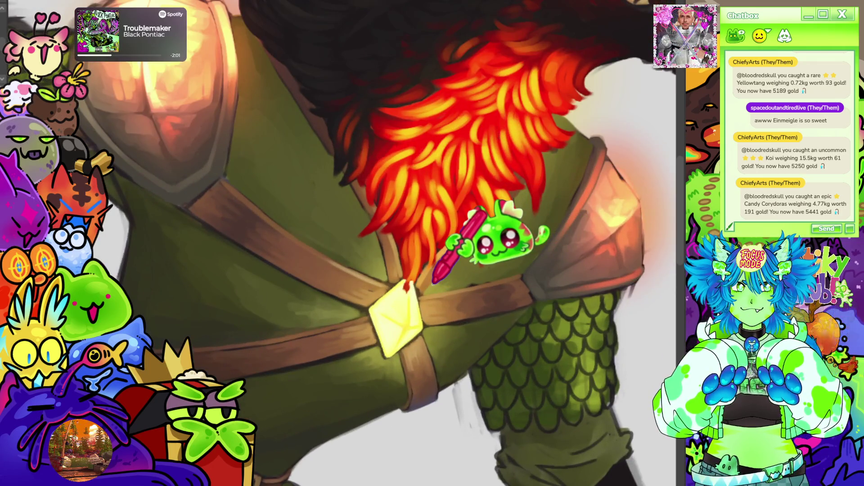
{"action": "scroll", "coordinate": [500, 250], "scroll_direction": "up", "scroll_amount": 1}
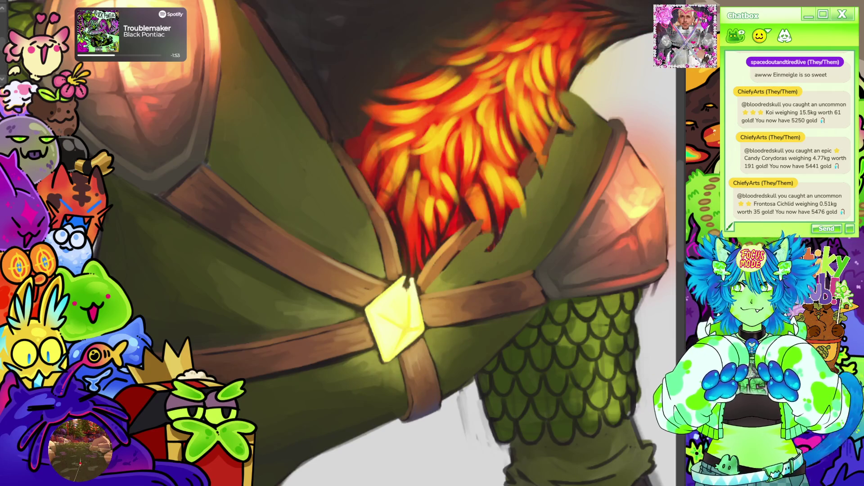
{"action": "scroll", "coordinate": [365, 259], "scroll_direction": "up", "scroll_amount": 3}
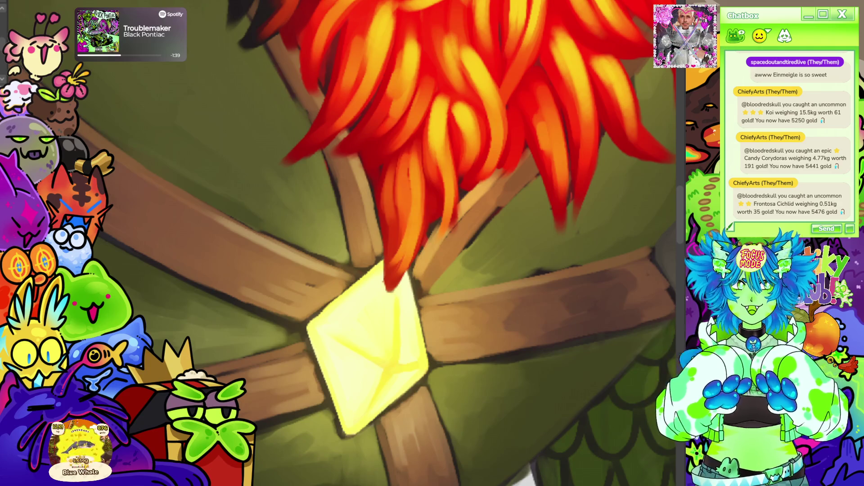
{"action": "scroll", "coordinate": [424, 170], "scroll_direction": "down", "scroll_amount": 8}
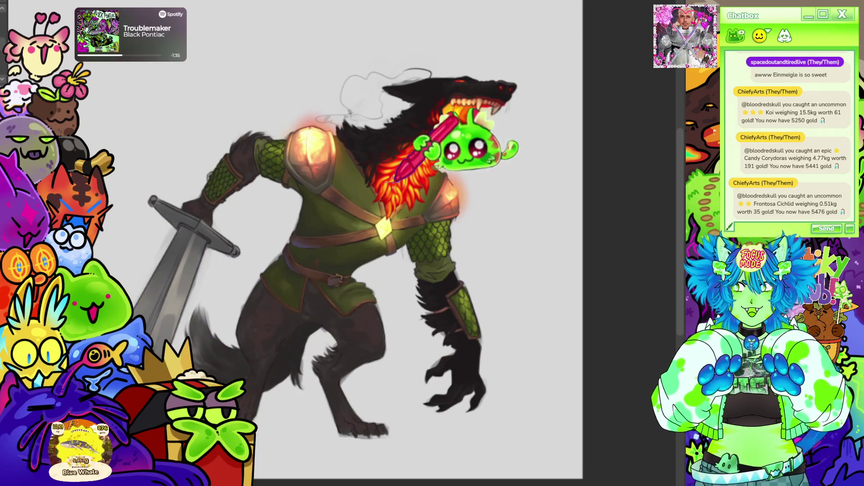
{"action": "scroll", "coordinate": [437, 159], "scroll_direction": "up", "scroll_amount": 2}
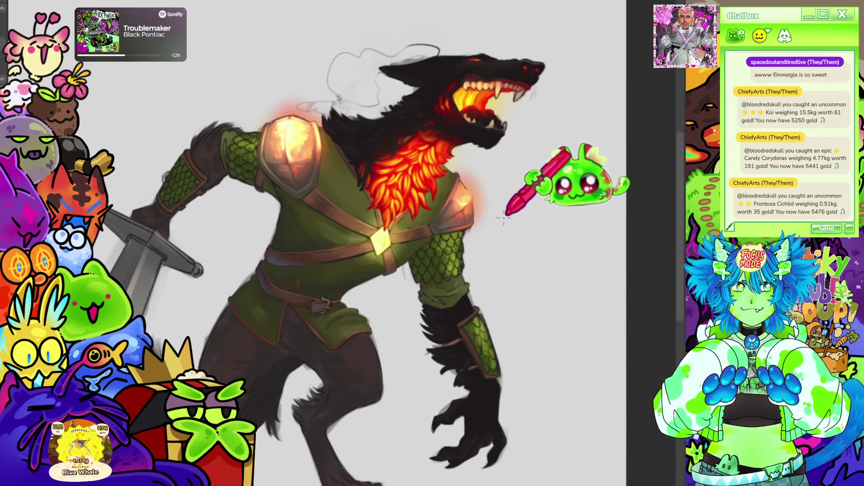
{"action": "scroll", "coordinate": [518, 198], "scroll_direction": "down", "scroll_amount": 2}
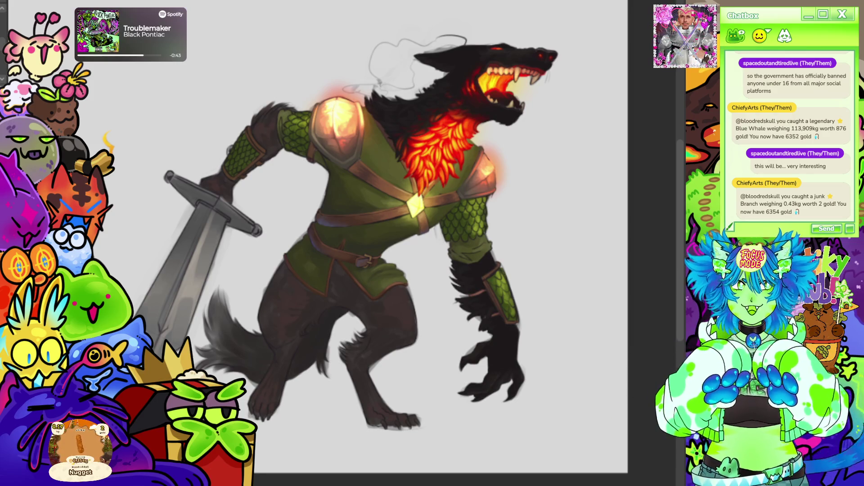
{"action": "left_click_drag", "start_coordinate": [315, 243], "coordinate": [278, 205]}
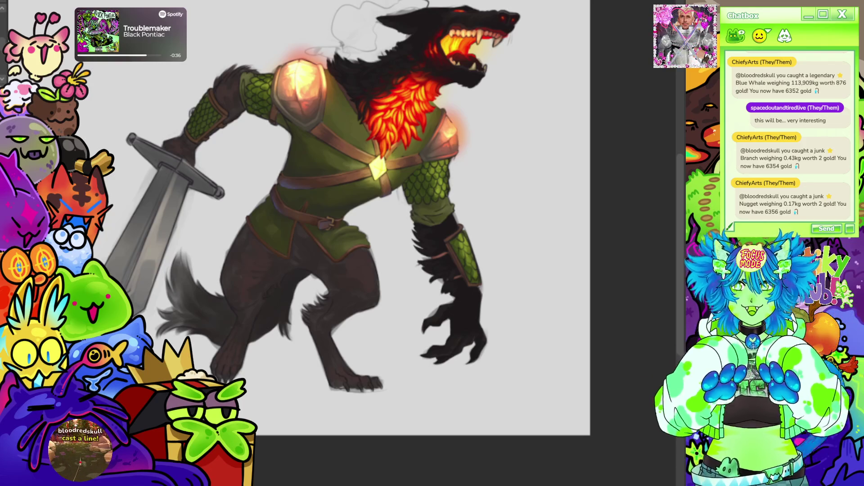
- Zoom in on the forearm and rotate the canvas so the arm lies sideways
{"action": "key", "text": "ctrl+plus"}
{"action": "key", "text": "ctrl+plus"}
{"action": "key", "text": "ctrl+plus"}
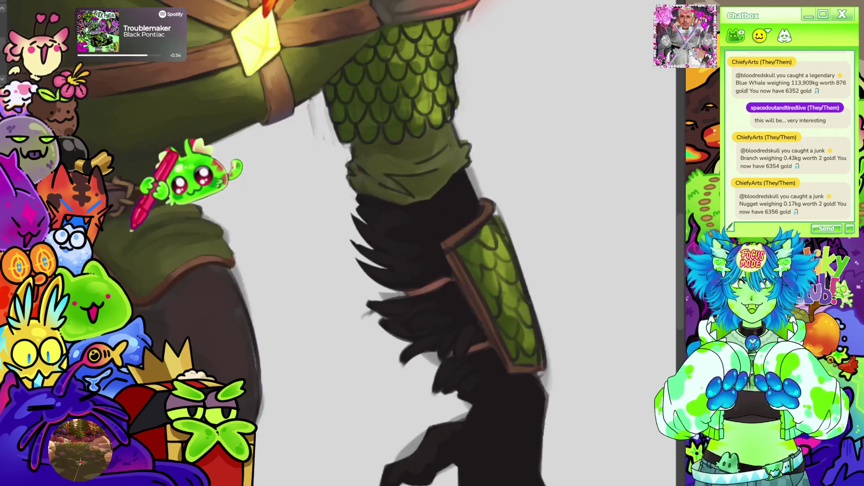
{"action": "key", "text": "minus"}
{"action": "key", "text": "minus"}
{"action": "key", "text": "minus"}
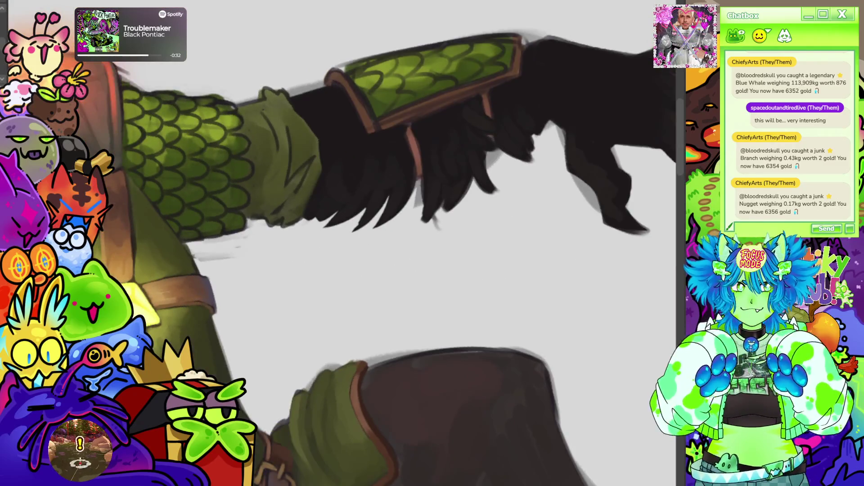
{"action": "scroll", "coordinate": [342, 243], "scroll_direction": "down", "scroll_amount": 1}
{"action": "scroll", "coordinate": [342, 243], "scroll_direction": "up", "scroll_amount": 3}
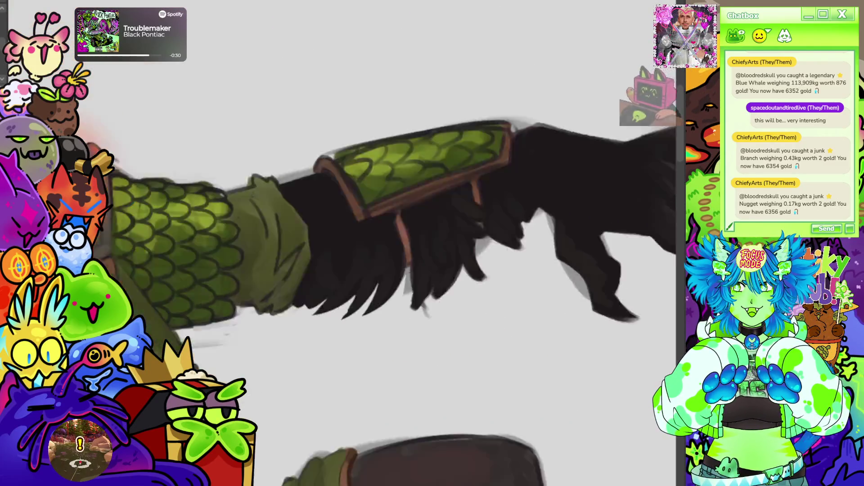
{"action": "scroll", "coordinate": [342, 243], "scroll_direction": "down", "scroll_amount": 2}
{"action": "scroll", "coordinate": [342, 243], "scroll_direction": "up", "scroll_amount": 1}
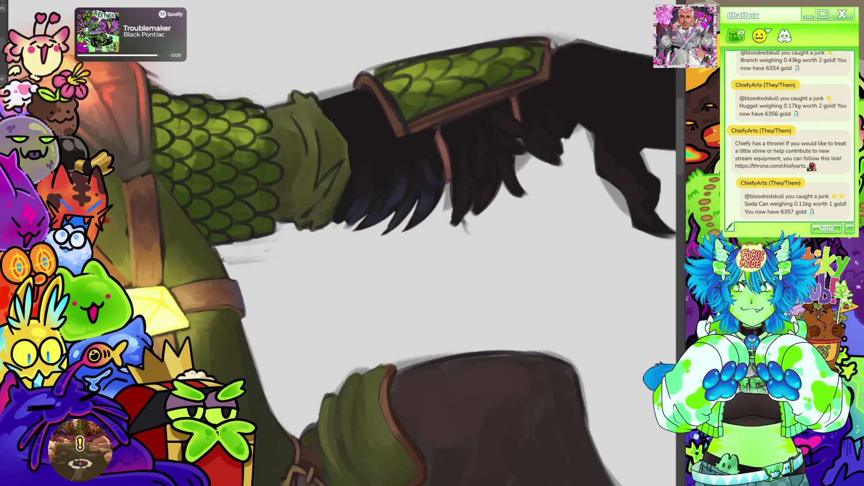
- Reset the canvas rotation and pan down to the clawed hand
{"action": "key", "text": "5"}
{"action": "scroll", "coordinate": [342, 243], "scroll_direction": "down", "scroll_amount": 3}
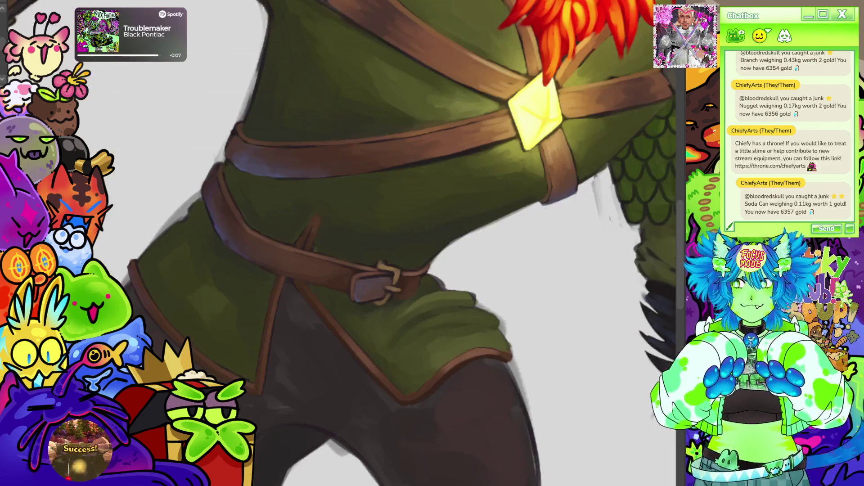
{"action": "scroll", "coordinate": [342, 243], "scroll_direction": "up", "scroll_amount": 3}
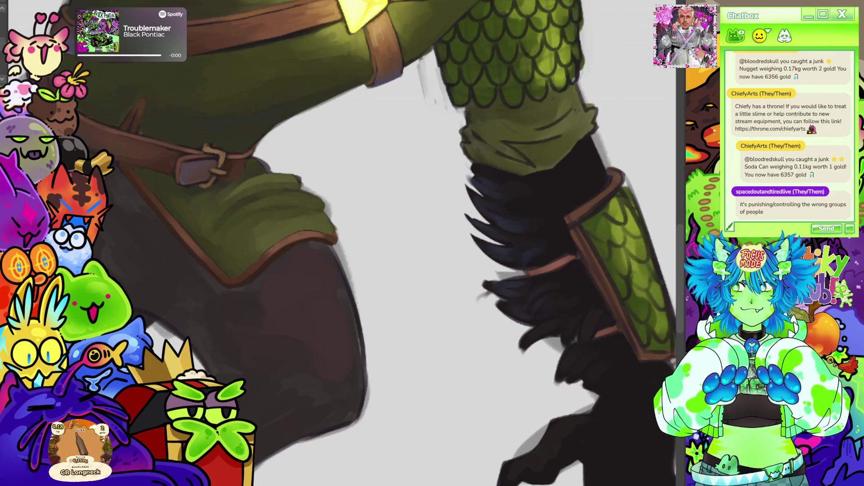
{"action": "mouse_move", "coordinate": [581, 342]}
{"action": "left_mouse_down"}
{"action": "mouse_move", "coordinate": [518, 172]}
{"action": "mouse_move", "coordinate": [491, 172]}
{"action": "left_mouse_up"}
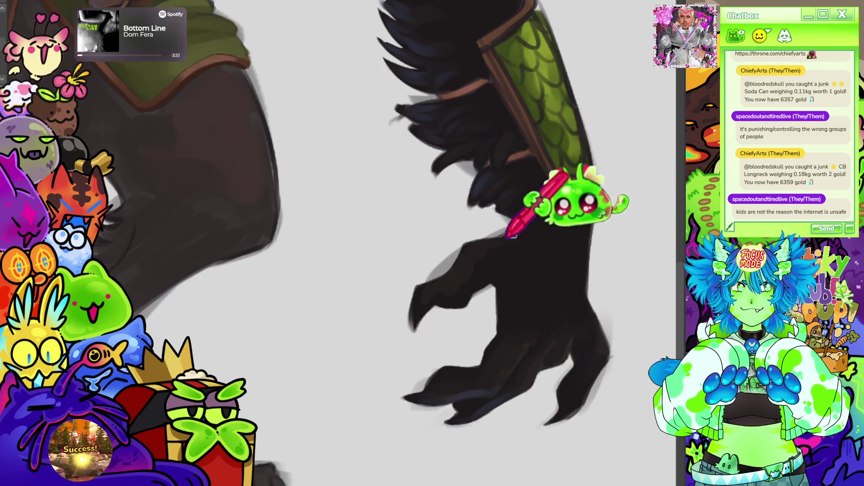
{"action": "scroll", "coordinate": [540, 202], "scroll_direction": "down", "scroll_amount": 3}
{"action": "scroll", "coordinate": [542, 206], "scroll_direction": "down", "scroll_amount": 5}
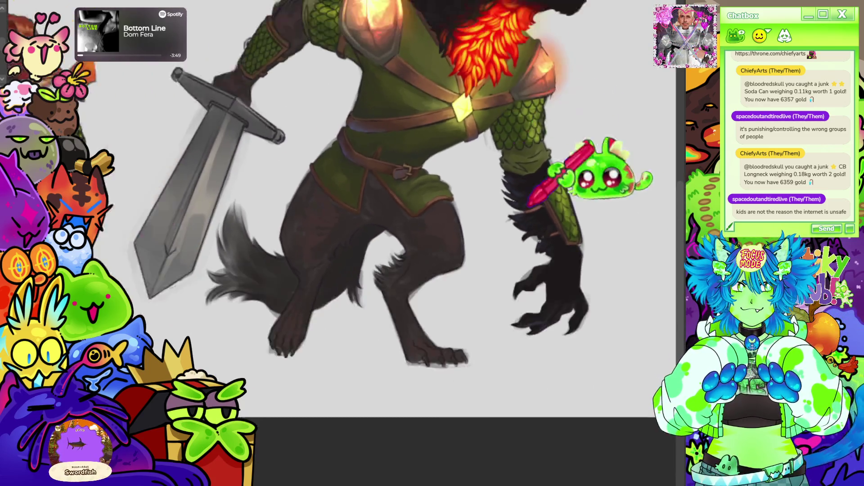
{"action": "scroll", "coordinate": [511, 117], "scroll_direction": "up", "scroll_amount": 2}
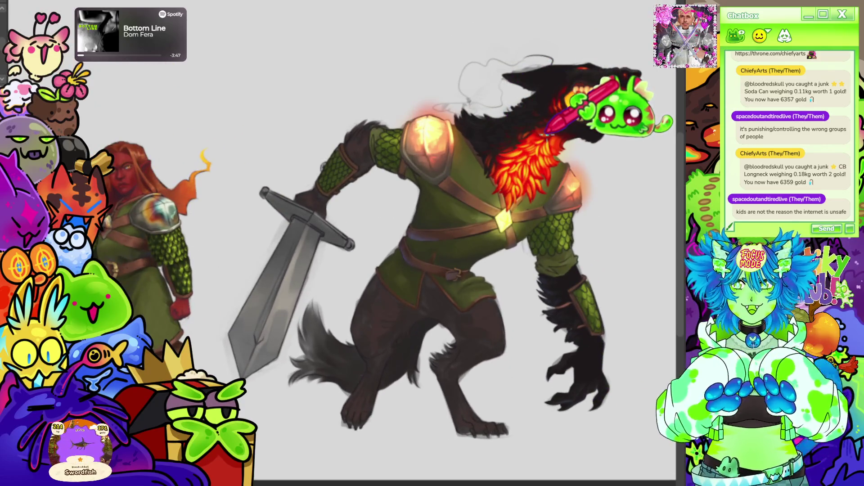
{"action": "scroll", "coordinate": [499, 225], "scroll_direction": "up", "scroll_amount": 1}
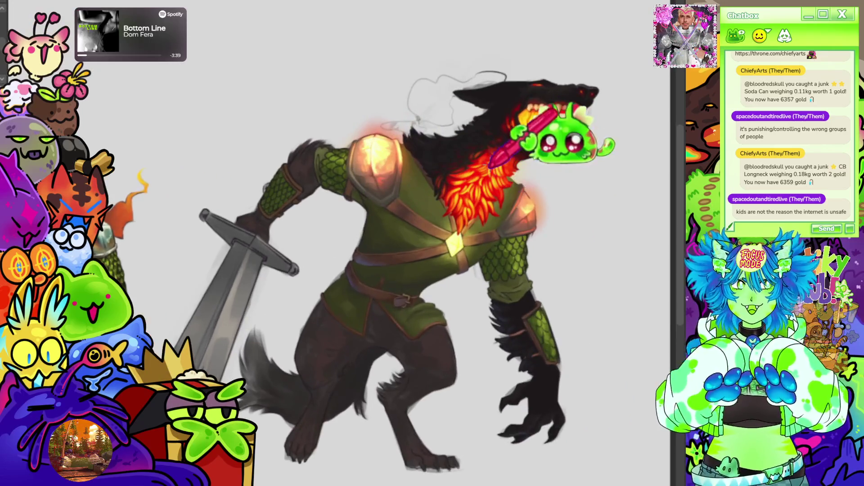
{"action": "scroll", "coordinate": [558, 158], "scroll_direction": "up", "scroll_amount": 5}
{"action": "scroll", "coordinate": [446, 68], "scroll_direction": "up", "scroll_amount": 3}
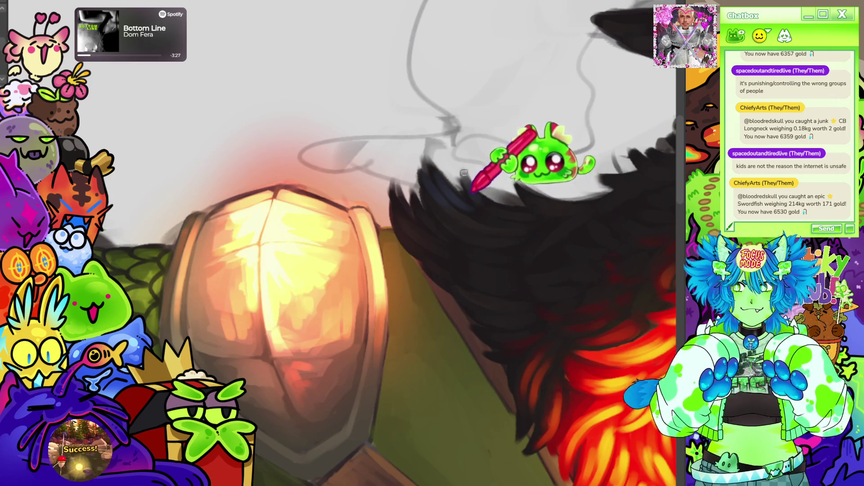
{"action": "scroll", "coordinate": [506, 191], "scroll_direction": "down", "scroll_amount": 8}
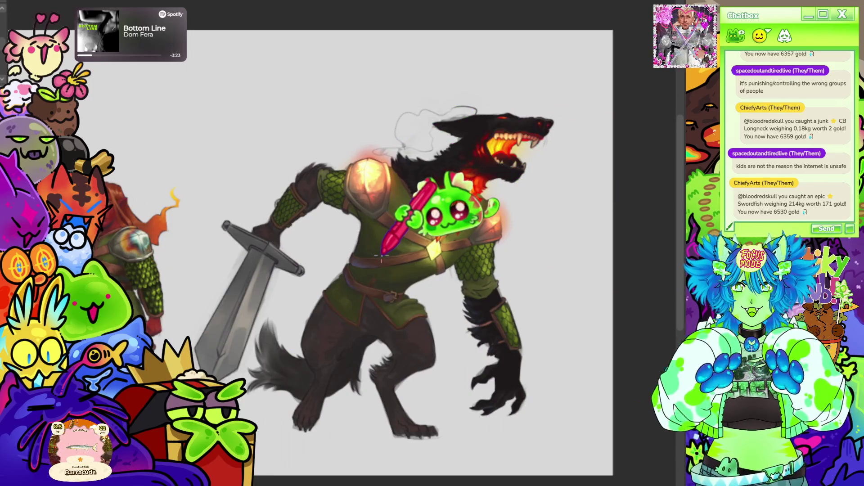
{"action": "scroll", "coordinate": [518, 270], "scroll_direction": "up", "scroll_amount": 5}
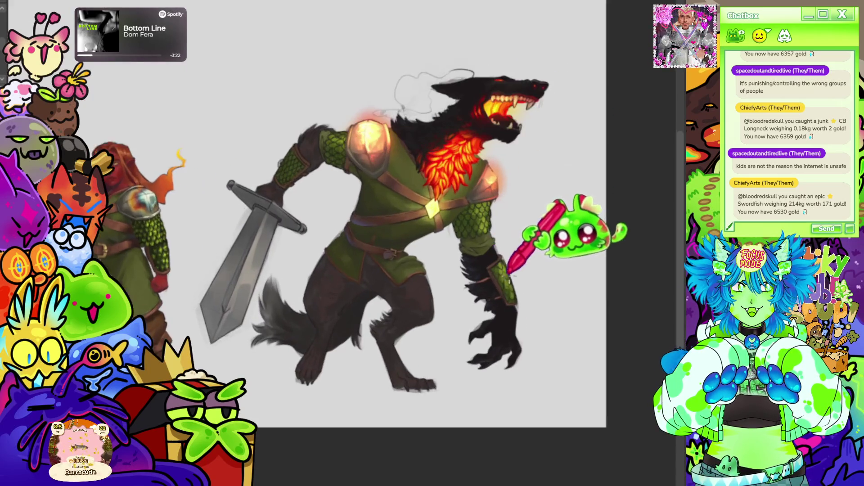
{"action": "scroll", "coordinate": [519, 341], "scroll_direction": "down", "scroll_amount": 3}
{"action": "scroll", "coordinate": [518, 329], "scroll_direction": "up", "scroll_amount": 5}
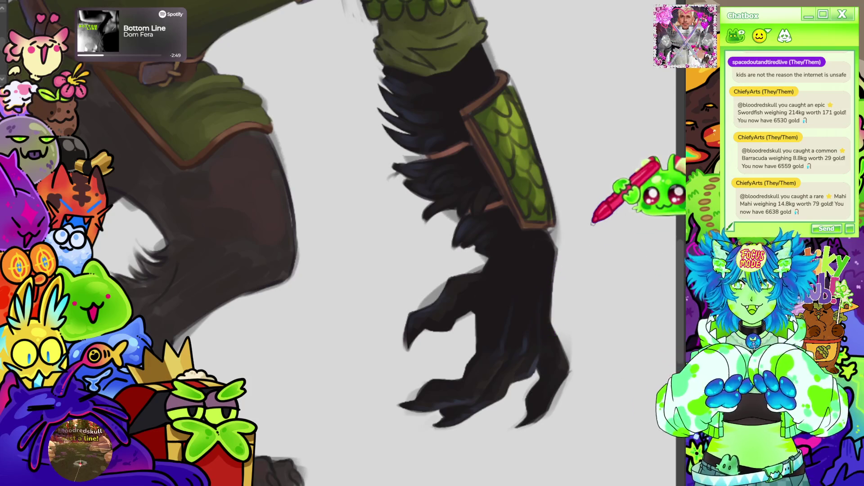
{"action": "scroll", "coordinate": [581, 220], "scroll_direction": "down", "scroll_amount": 5}
{"action": "scroll", "coordinate": [511, 296], "scroll_direction": "up", "scroll_amount": 2}
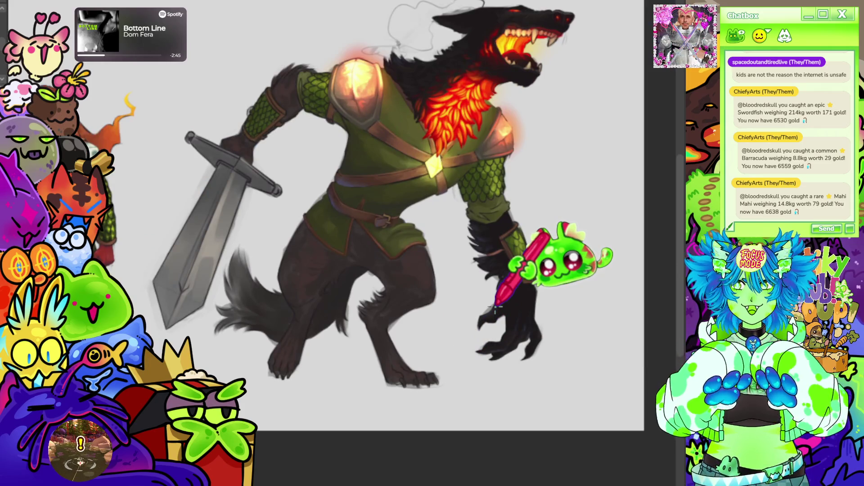
{"action": "scroll", "coordinate": [464, 270], "scroll_direction": "up", "scroll_amount": 2}
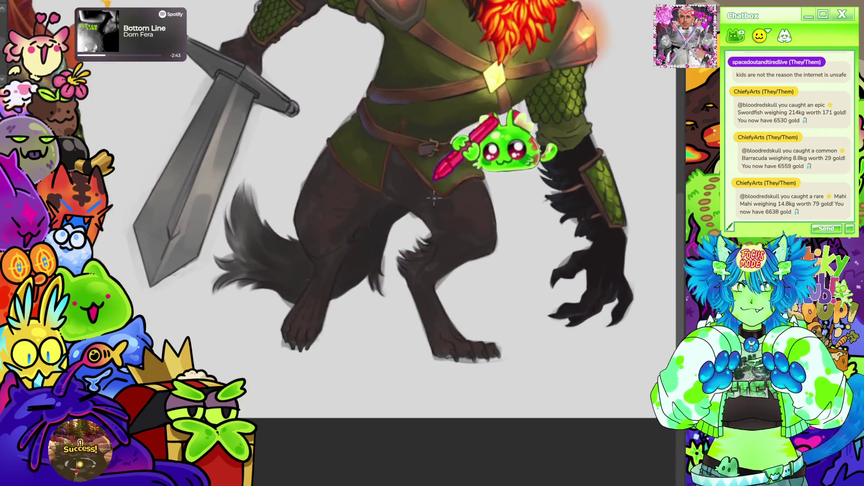
{"action": "scroll", "coordinate": [434, 198], "scroll_direction": "down", "scroll_amount": 3}
{"action": "scroll", "coordinate": [447, 265], "scroll_direction": "up", "scroll_amount": 2}
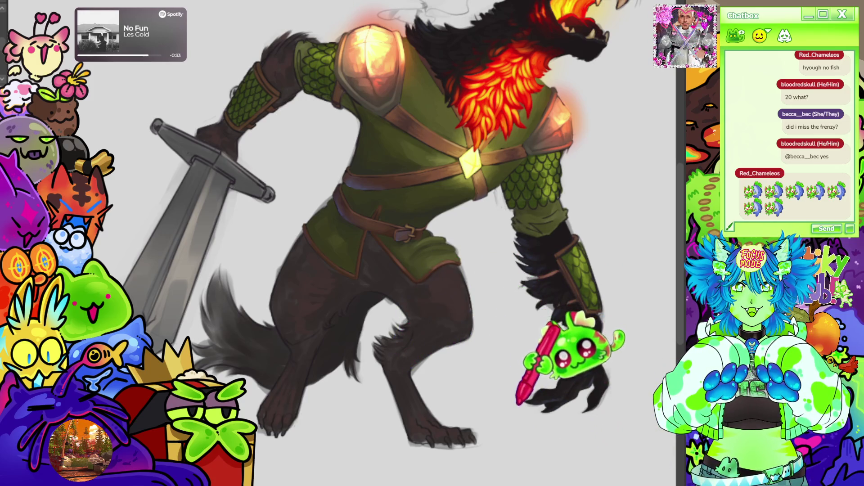
{"action": "key", "text": "ctrl+minus"}
{"action": "key", "text": "ctrl+minus"}
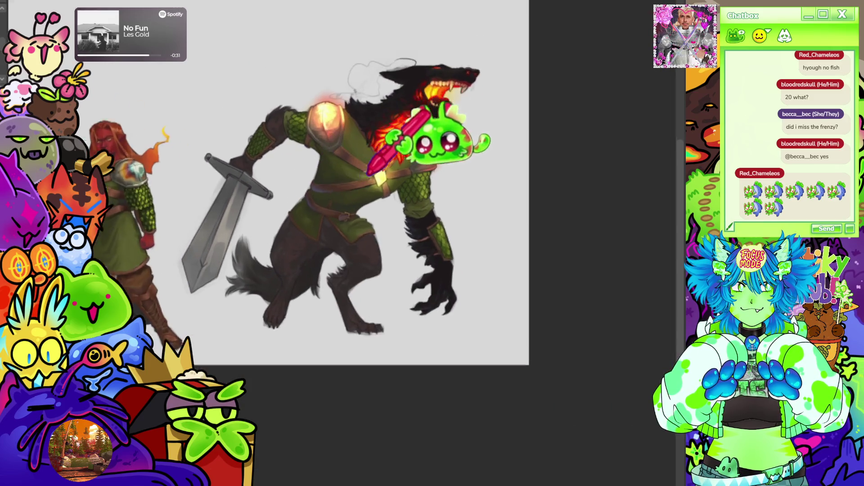
{"action": "key", "text": "ctrl+plus"}
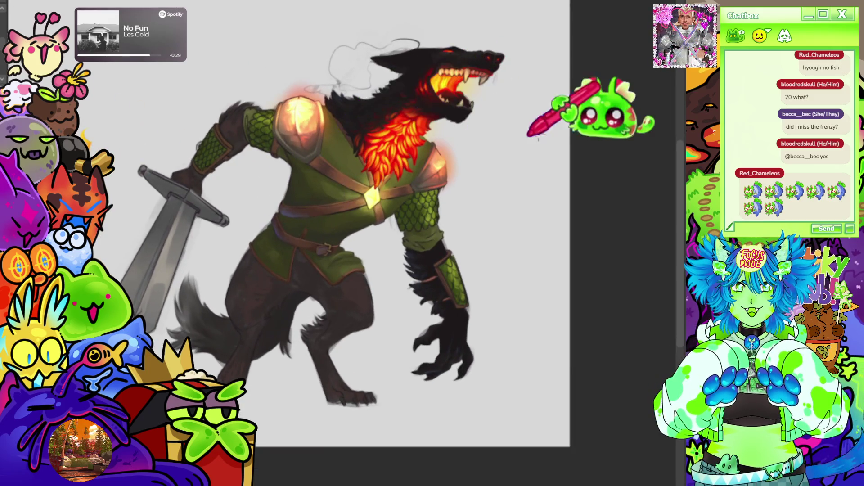
{"action": "key", "text": "ctrl+minus"}
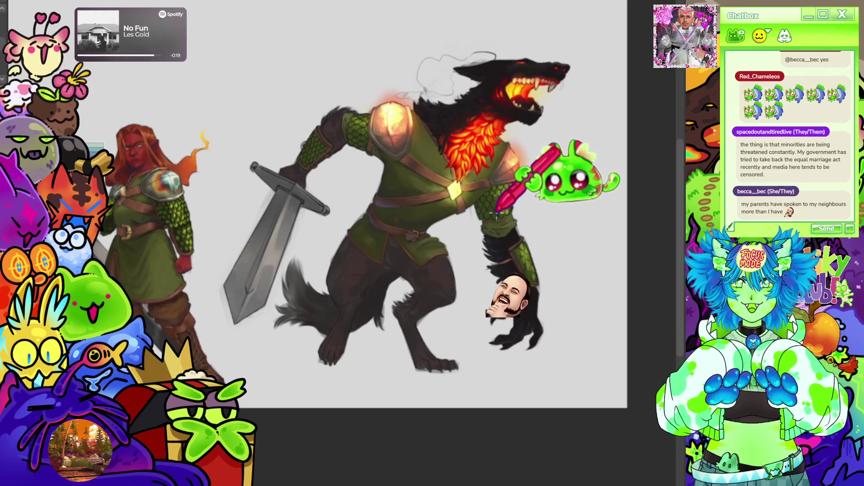
{"action": "scroll", "coordinate": [497, 211], "scroll_direction": "up", "scroll_amount": 2}
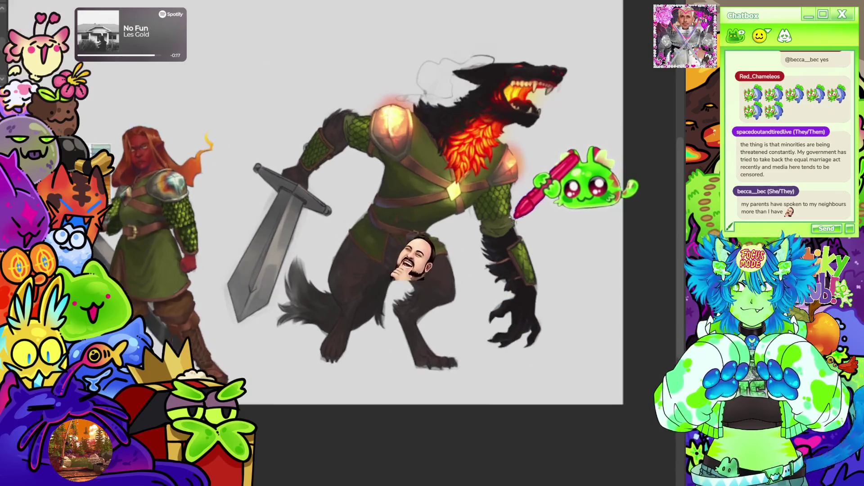
{"action": "scroll", "coordinate": [479, 144], "scroll_direction": "up", "scroll_amount": 5}
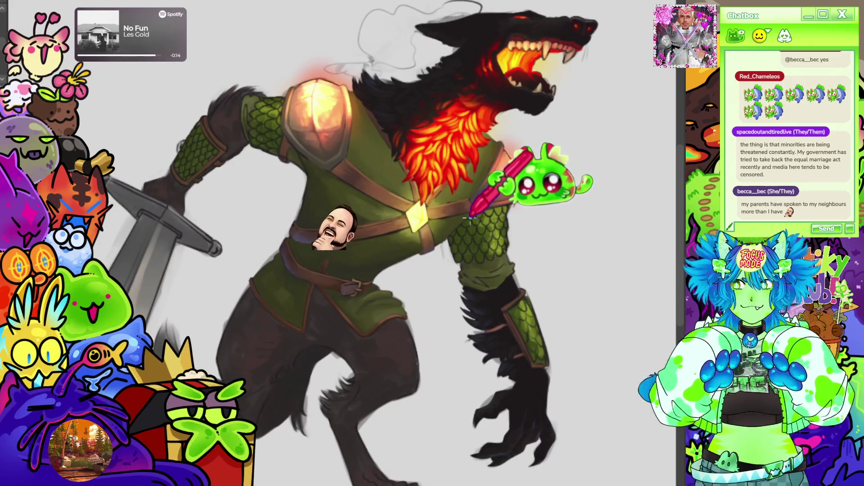
{"action": "scroll", "coordinate": [374, 203], "scroll_direction": "up", "scroll_amount": 3}
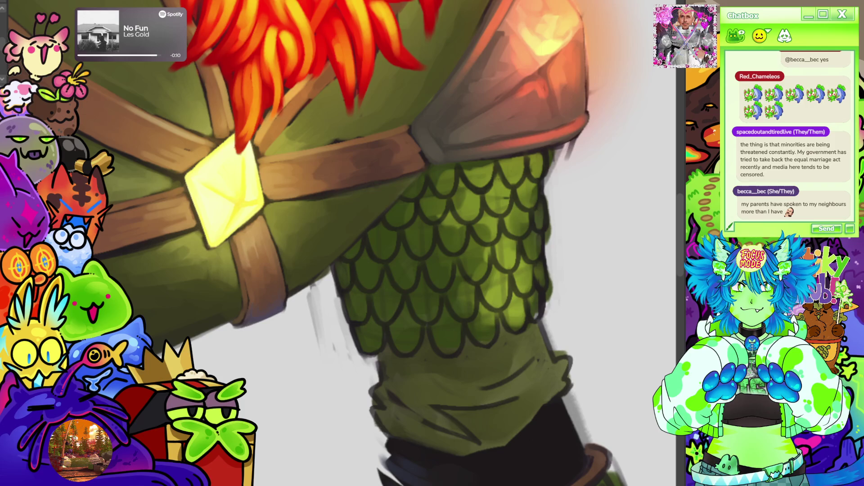
{"action": "scroll", "coordinate": [473, 216], "scroll_direction": "down", "scroll_amount": 5}
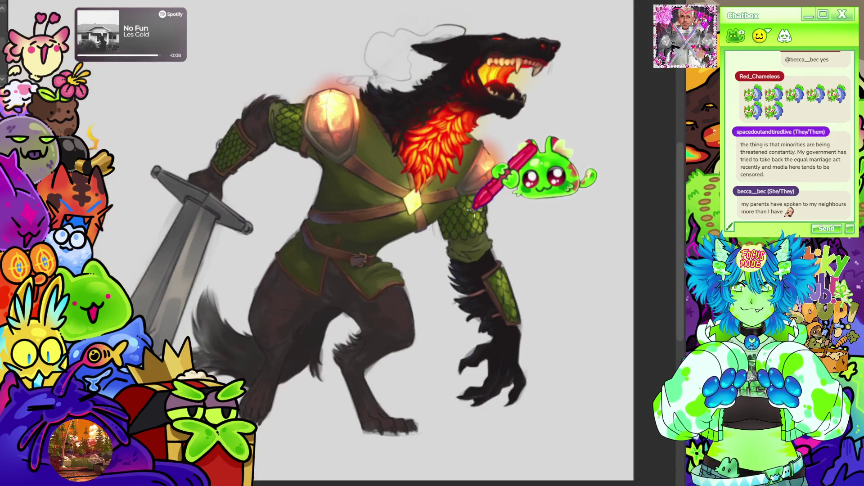
{"action": "scroll", "coordinate": [193, 193], "scroll_direction": "up", "scroll_amount": 3}
{"action": "scroll", "coordinate": [402, 246], "scroll_direction": "up", "scroll_amount": 6}
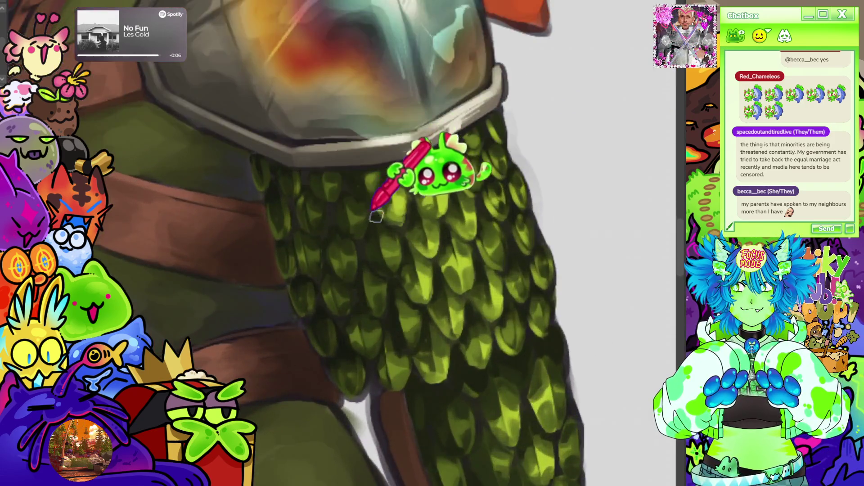
{"action": "scroll", "coordinate": [421, 112], "scroll_direction": "up", "scroll_amount": 1}
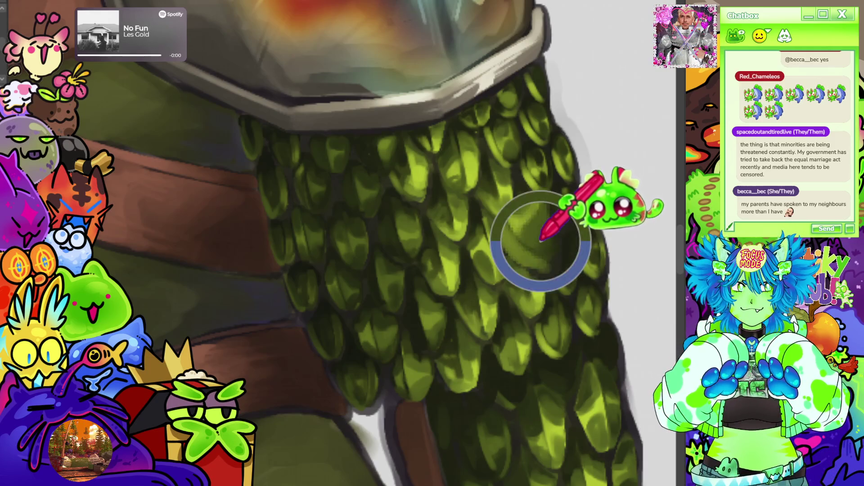
{"action": "scroll", "coordinate": [550, 241], "scroll_direction": "down", "scroll_amount": 7}
{"action": "scroll", "coordinate": [236, 207], "scroll_direction": "down", "scroll_amount": 3}
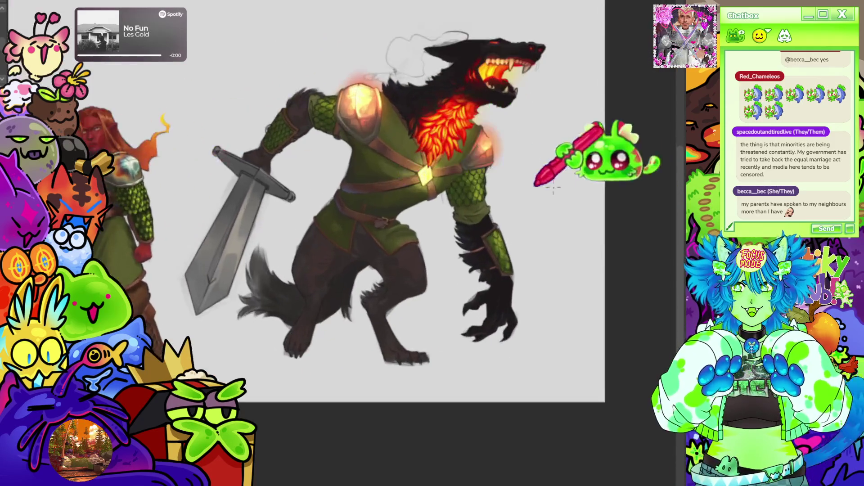
{"action": "scroll", "coordinate": [521, 106], "scroll_direction": "up", "scroll_amount": 5}
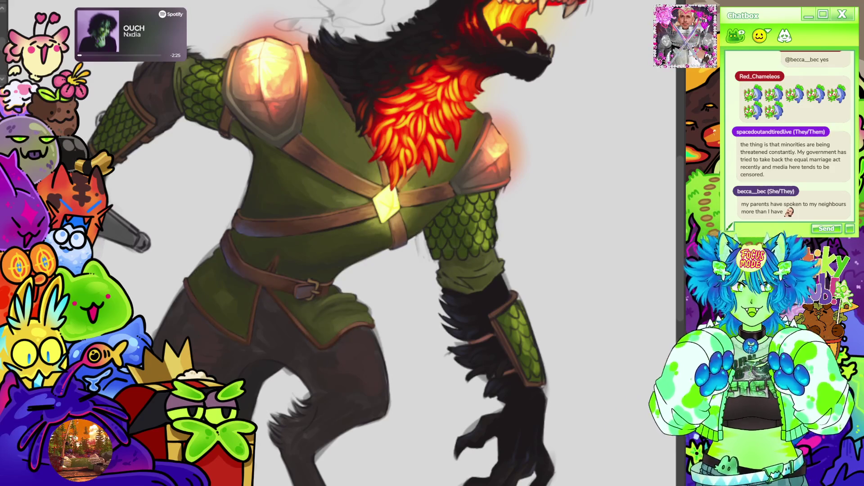
{"action": "scroll", "coordinate": [463, 171], "scroll_direction": "up", "scroll_amount": 5}
{"action": "scroll", "coordinate": [459, 180], "scroll_direction": "down", "scroll_amount": 2}
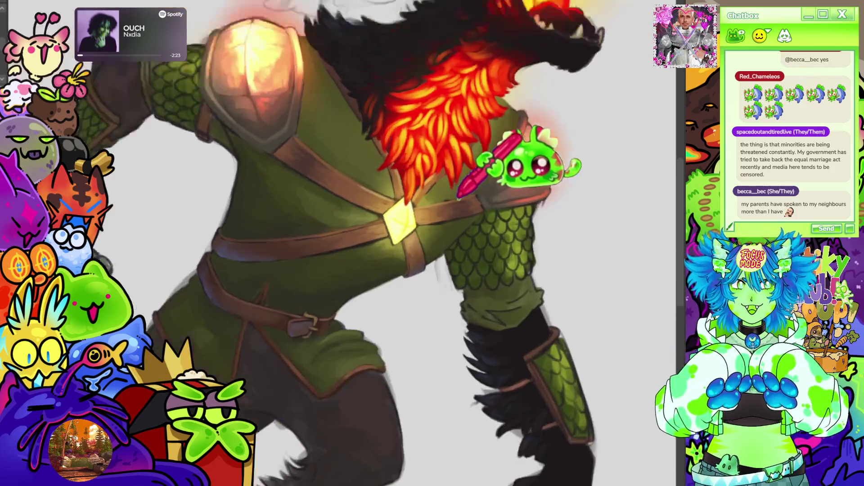
{"action": "scroll", "coordinate": [495, 189], "scroll_direction": "down", "scroll_amount": 4}
{"action": "scroll", "coordinate": [270, 180], "scroll_direction": "up", "scroll_amount": 8}
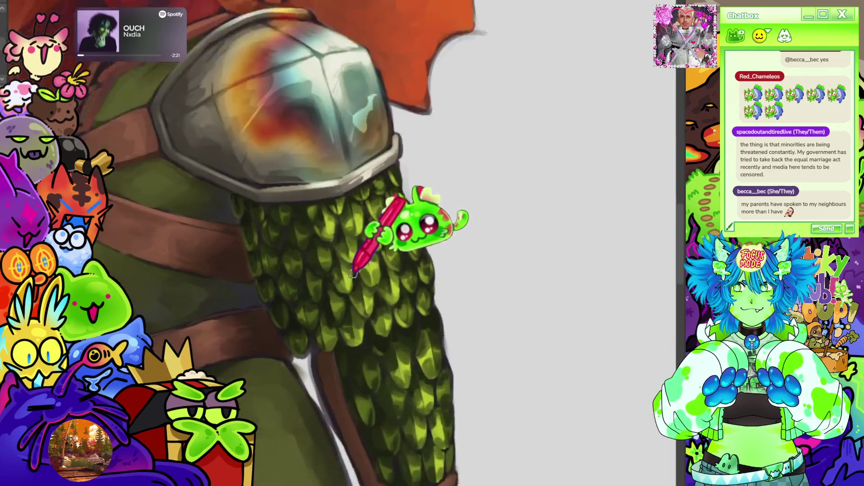
{"action": "scroll", "coordinate": [353, 275], "scroll_direction": "up", "scroll_amount": 3}
{"action": "scroll", "coordinate": [133, 180], "scroll_direction": "down", "scroll_amount": 6}
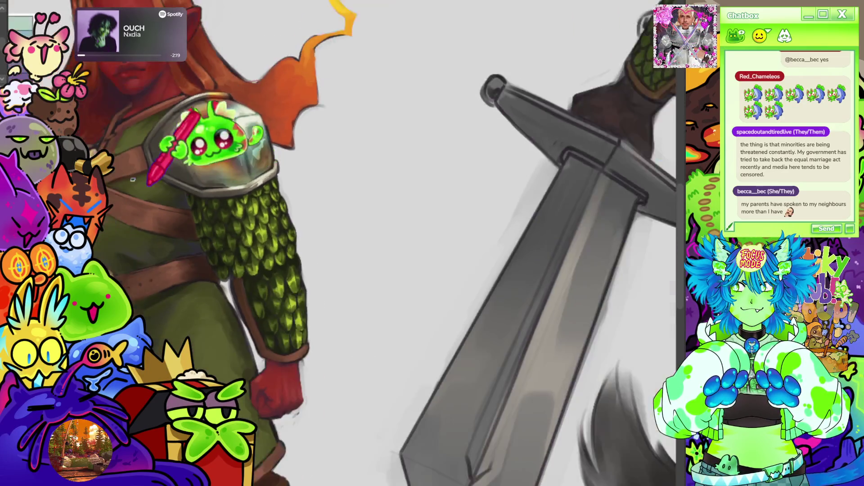
{"action": "scroll", "coordinate": [133, 179], "scroll_direction": "down", "scroll_amount": 5}
{"action": "scroll", "coordinate": [495, 135], "scroll_direction": "up", "scroll_amount": 8}
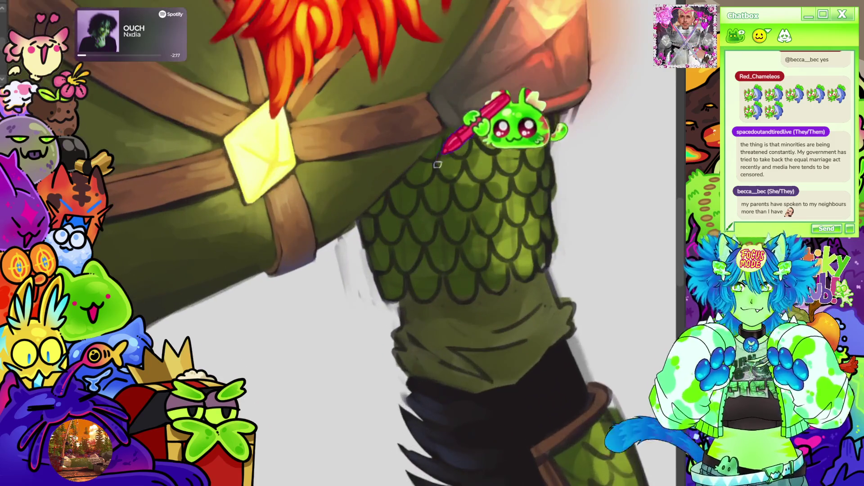
{"action": "scroll", "coordinate": [437, 165], "scroll_direction": "up", "scroll_amount": 2}
{"action": "left_click_drag", "start_coordinate": [395, 209], "coordinate": [411, 156]}
{"action": "scroll", "coordinate": [411, 155], "scroll_direction": "down", "scroll_amount": 3}
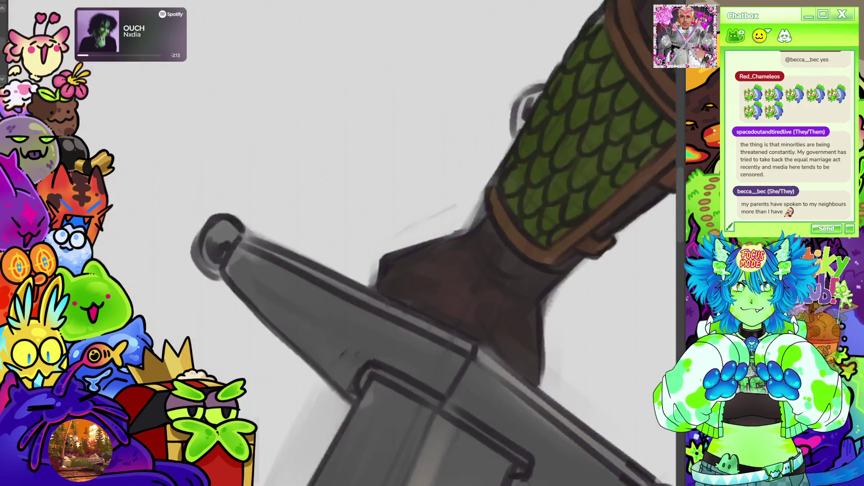
{"action": "scroll", "coordinate": [342, 243], "scroll_direction": "down", "scroll_amount": 3}
{"action": "scroll", "coordinate": [342, 135], "scroll_direction": "up", "scroll_amount": 6}
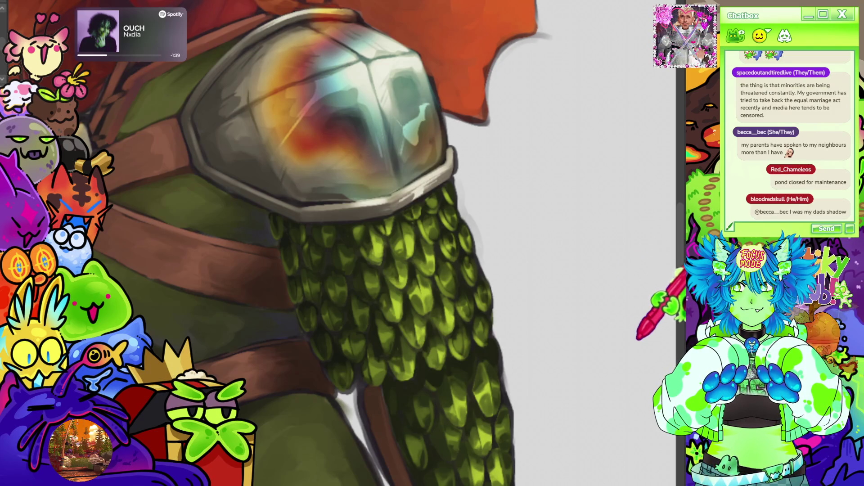
{"action": "scroll", "coordinate": [315, 243], "scroll_direction": "down", "scroll_amount": 5}
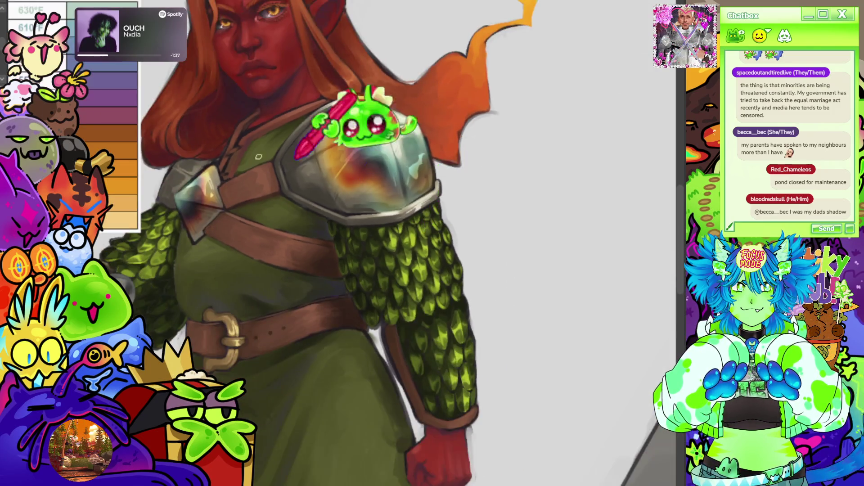
{"action": "scroll", "coordinate": [270, 139], "scroll_direction": "up", "scroll_amount": 6}
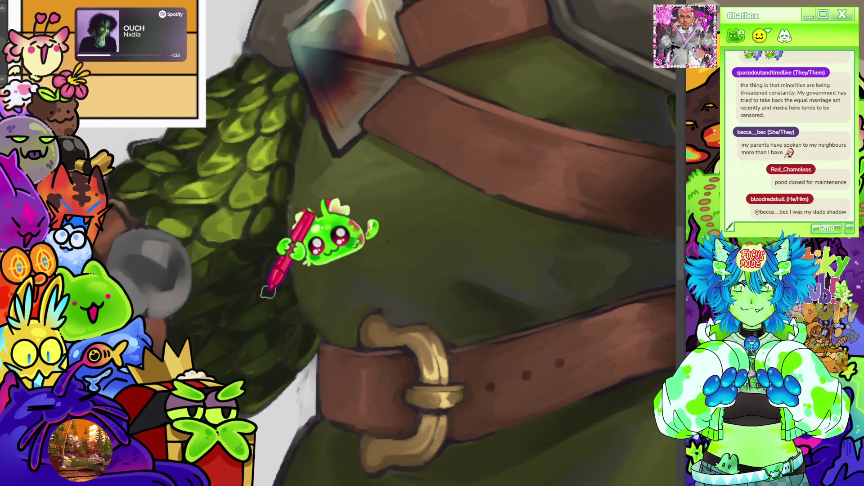
{"action": "scroll", "coordinate": [245, 257], "scroll_direction": "down", "scroll_amount": 6}
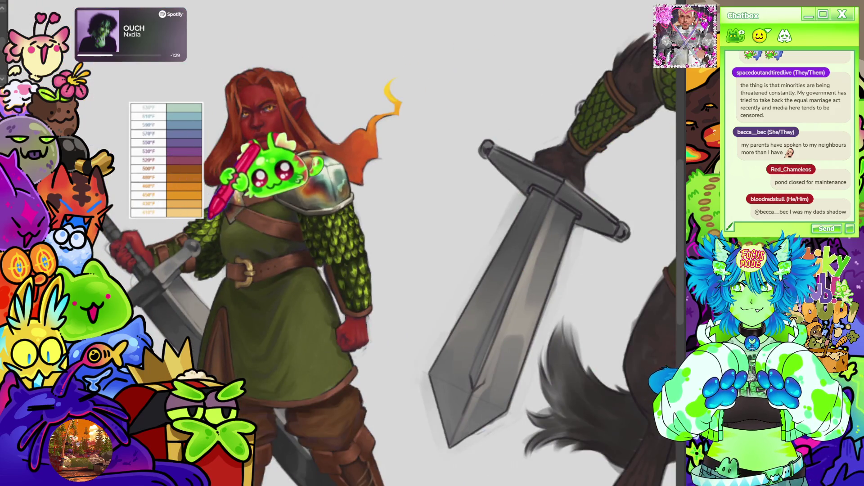
{"action": "scroll", "coordinate": [279, 171], "scroll_direction": "down", "scroll_amount": 5}
{"action": "scroll", "coordinate": [492, 164], "scroll_direction": "down", "scroll_amount": 2}
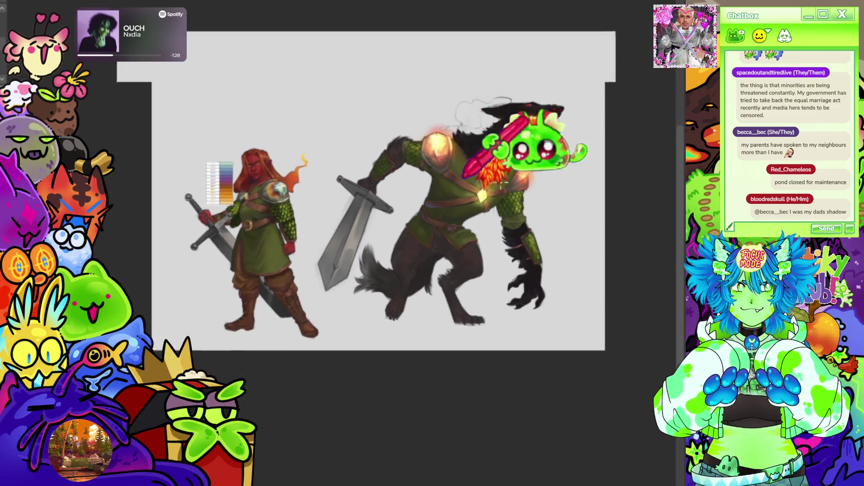
{"action": "scroll", "coordinate": [518, 180], "scroll_direction": "up", "scroll_amount": 8}
{"action": "scroll", "coordinate": [397, 187], "scroll_direction": "up", "scroll_amount": 1}
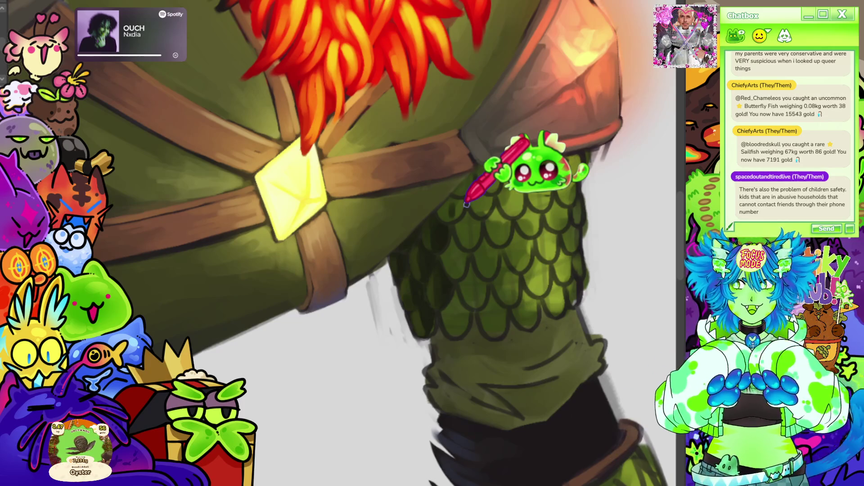
- Zoom the view onto the green sleeve scales to darken their lower edges
{"action": "scroll", "coordinate": [466, 204], "scroll_direction": "down", "scroll_amount": 5}
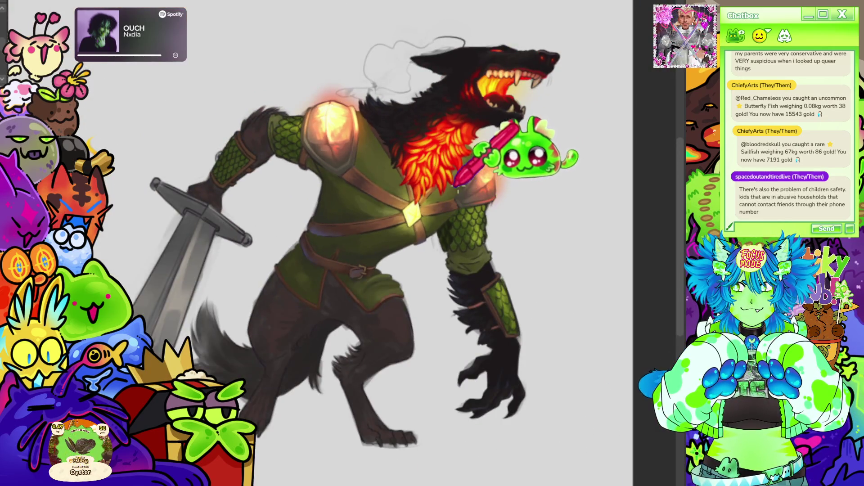
- Zoom between the lower sleeve scales and the full warrior figure to check the darker shading
{"action": "scroll", "coordinate": [409, 224], "scroll_direction": "up", "scroll_amount": 4}
{"action": "scroll", "coordinate": [408, 224], "scroll_direction": "up", "scroll_amount": 5}
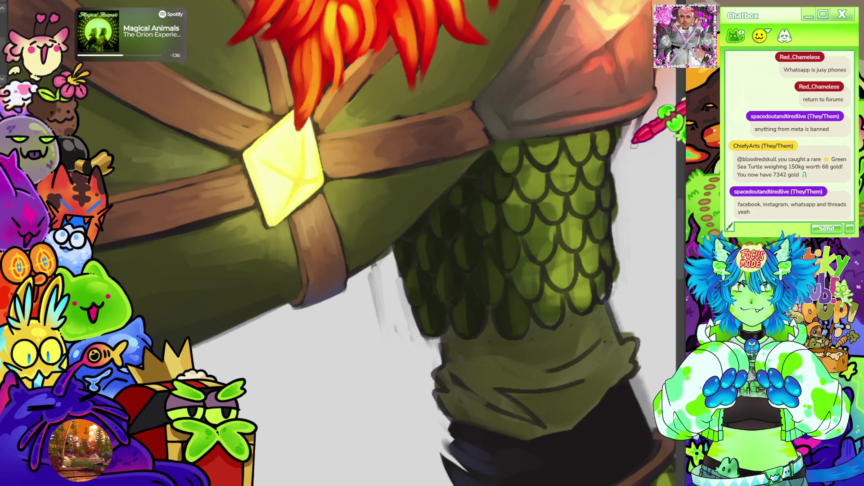
{"action": "scroll", "coordinate": [454, 212], "scroll_direction": "down", "scroll_amount": 5}
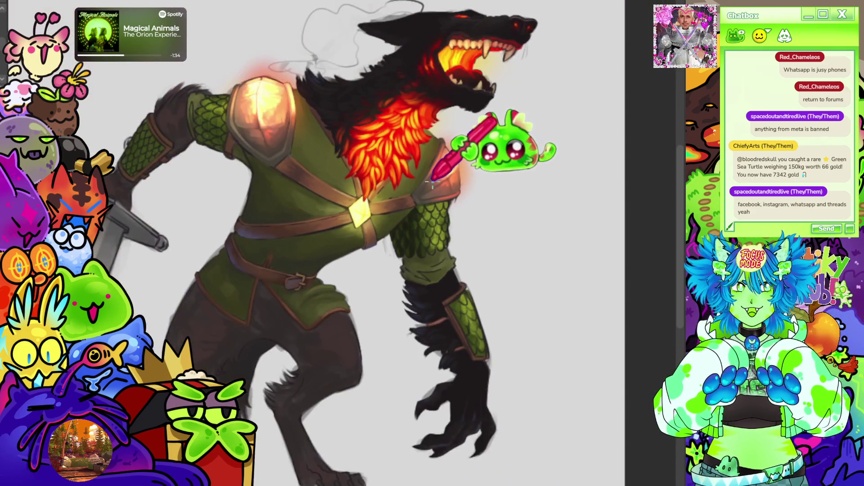
- Adjust the zoom on the sleeve to add yellow-green highlights to the upper scales
{"action": "scroll", "coordinate": [434, 185], "scroll_direction": "up", "scroll_amount": 6}
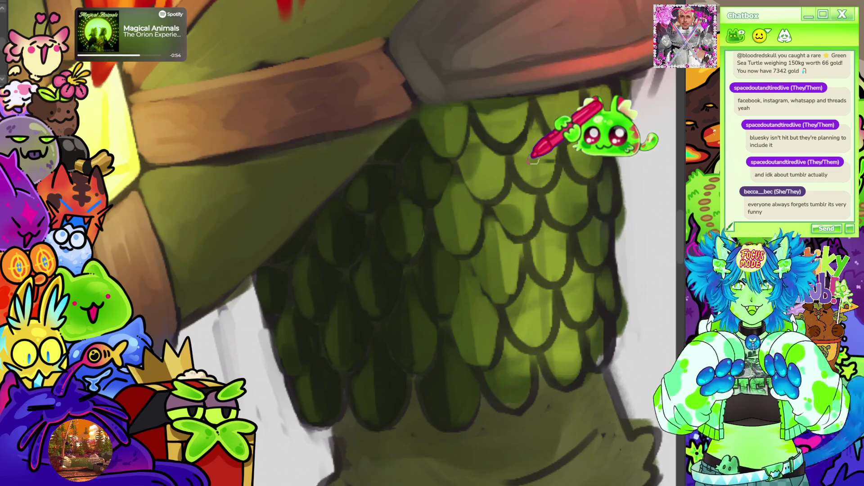
{"action": "scroll", "coordinate": [533, 159], "scroll_direction": "down", "scroll_amount": 3}
{"action": "scroll", "coordinate": [405, 171], "scroll_direction": "up", "scroll_amount": 3}
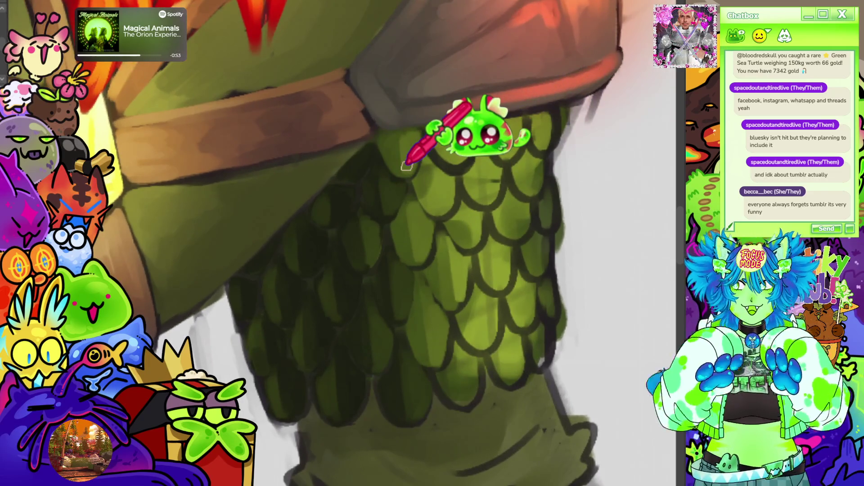